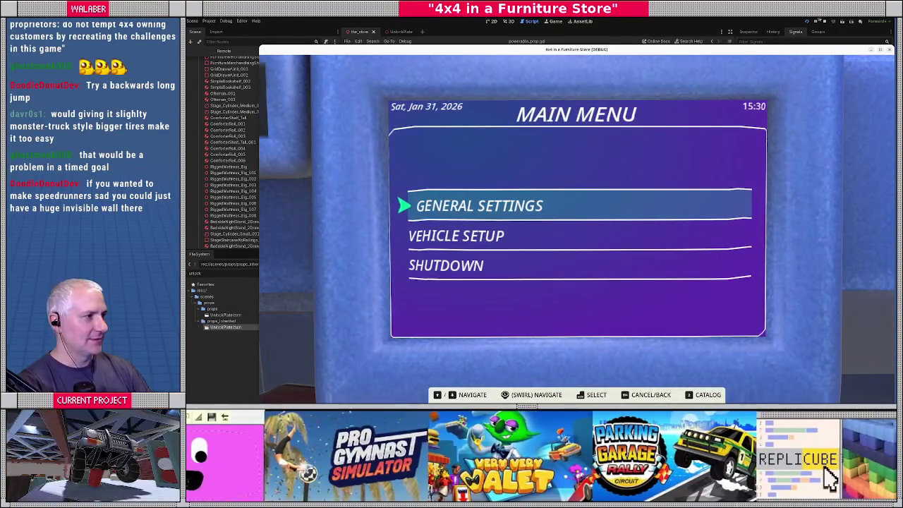
- Stop the 4x4 in a Furniture Store debug run and return to the Godot editor
{"action": "left_click", "coordinate": [824, 21]}
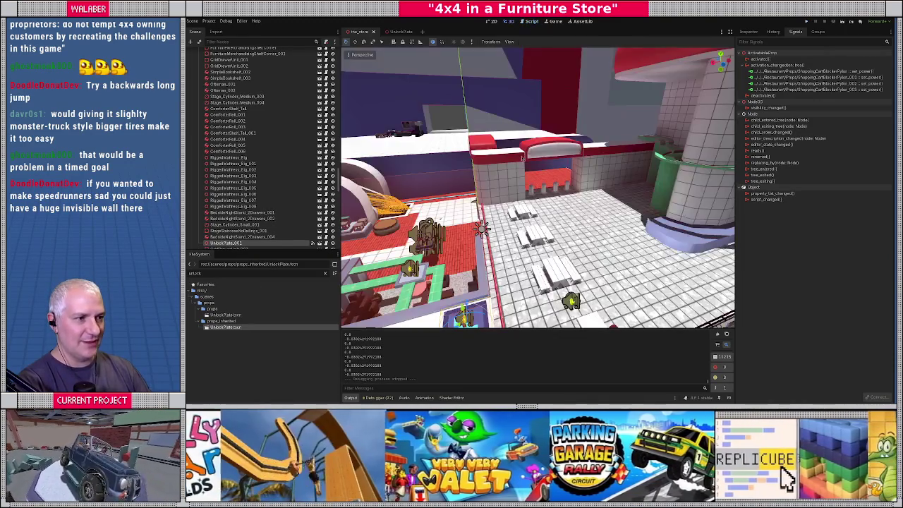
- Inspect the row of pylons near the counter in Godot's 3D scene view
{"action": "left_click", "coordinate": [509, 21]}
{"action": "scroll", "coordinate": [549, 220], "scroll_direction": "up", "scroll_amount": 5}
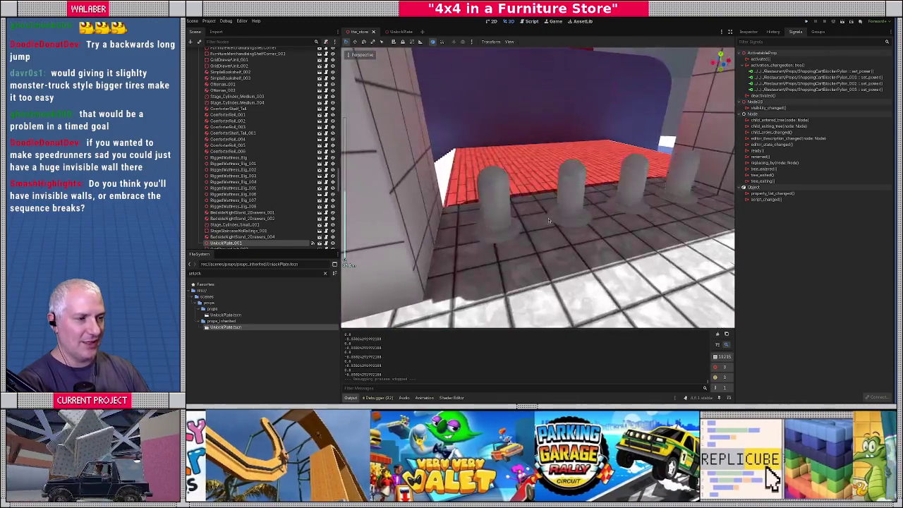
{"action": "scroll", "coordinate": [547, 224], "scroll_direction": "down", "scroll_amount": 4}
{"action": "scroll", "coordinate": [541, 230], "scroll_direction": "up", "scroll_amount": 3}
{"action": "scroll", "coordinate": [544, 228], "scroll_direction": "down", "scroll_amount": 3}
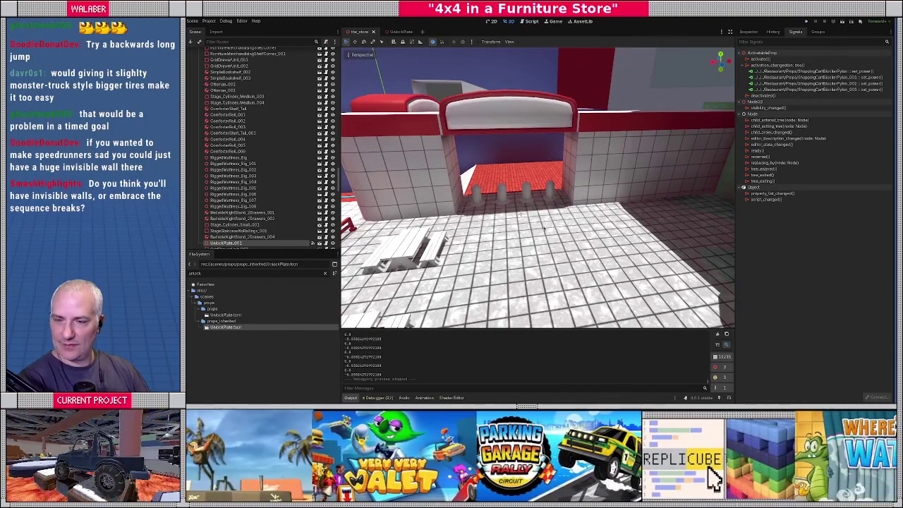
- Switch to Blender and look over the store model's four pylons
{"action": "key", "text": "alt+Tab"}
{"action": "key", "text": "alt+Tab"}
{"action": "scroll", "coordinate": [326, 93], "scroll_direction": "down", "scroll_amount": 3}
{"action": "scroll", "coordinate": [477, 198], "scroll_direction": "up", "scroll_amount": 2}
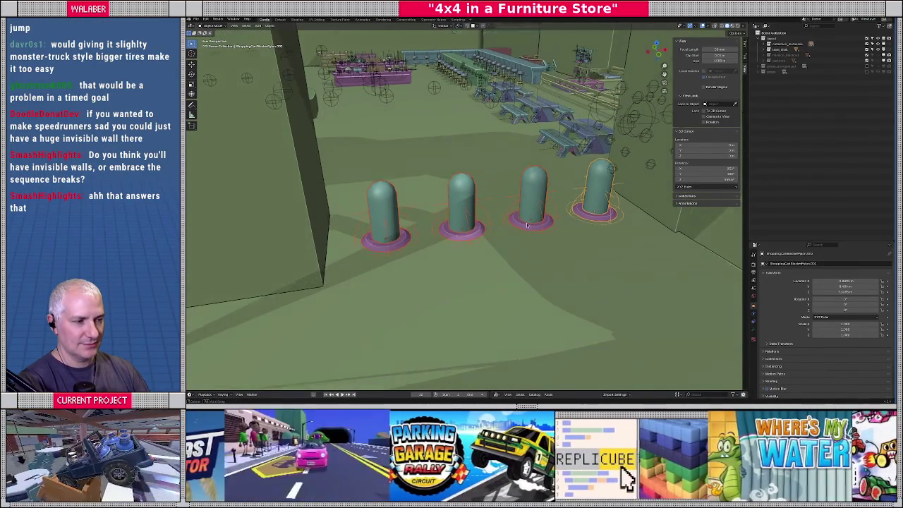
- Slide the first and second pylons along the X axis, the second further left
{"action": "scroll", "coordinate": [528, 223], "scroll_direction": "up", "scroll_amount": 2}
{"action": "left_click", "coordinate": [397, 227]}
{"action": "key", "text": "g"}
{"action": "key", "text": "x"}
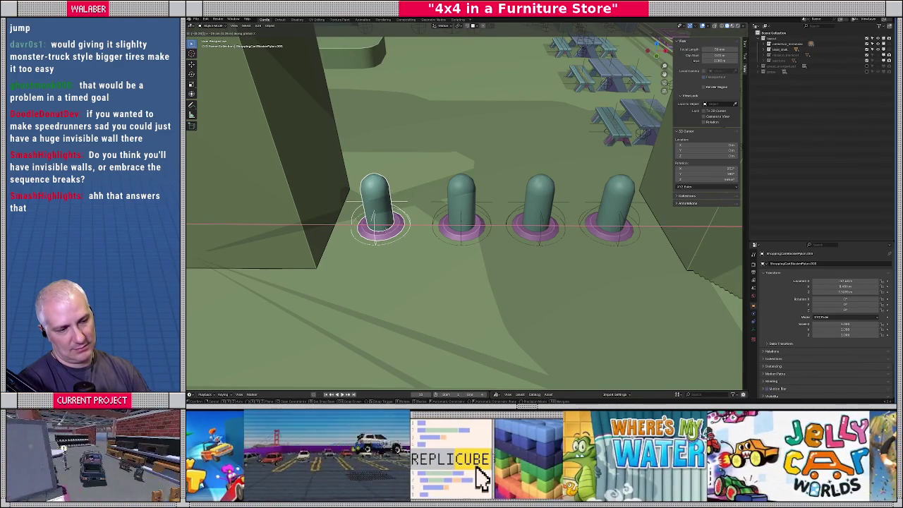
{"action": "left_click", "coordinate": [385, 223]}
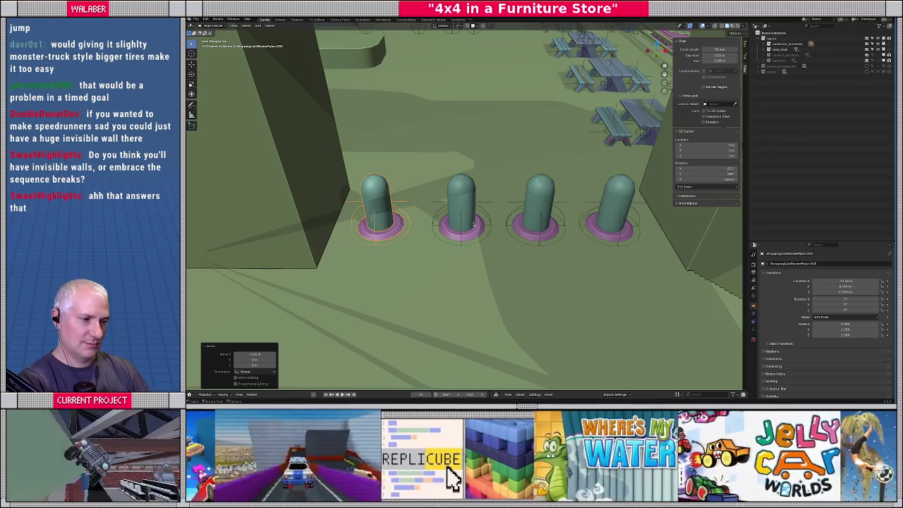
{"action": "left_click", "coordinate": [474, 225]}
{"action": "key", "text": "g"}
{"action": "key", "text": "x"}
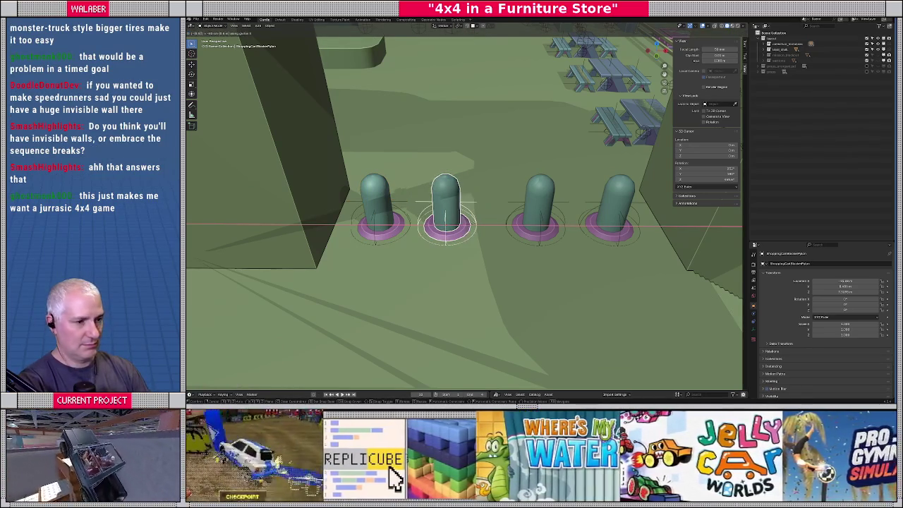
{"action": "left_click", "coordinate": [473, 223]}
- Slide the third pylon along X and shift the fourth pylon by -1 on X
{"action": "left_click", "coordinate": [532, 216]}
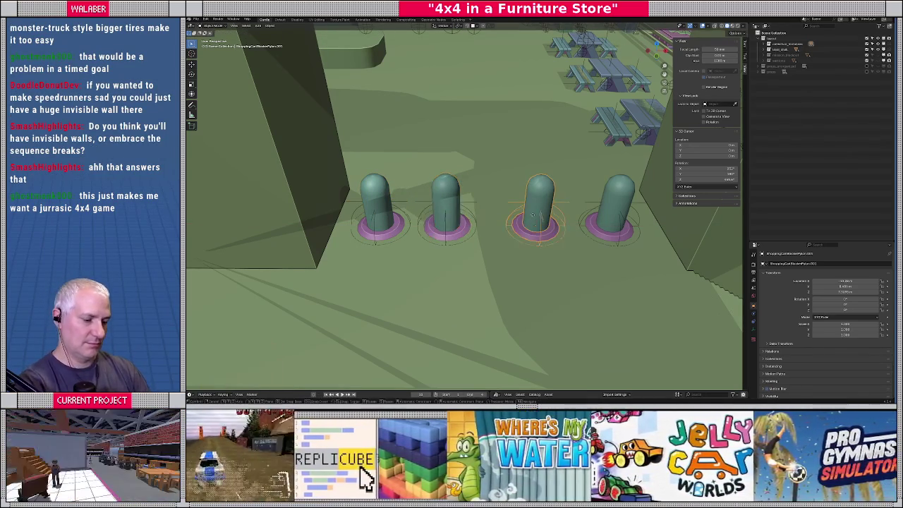
{"action": "key", "text": "g"}
{"action": "key", "text": "x"}
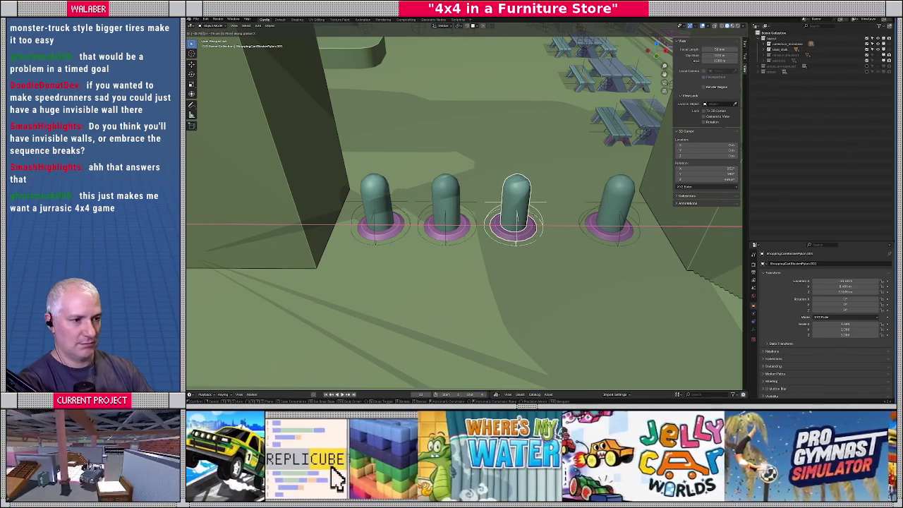
{"action": "left_click", "coordinate": [567, 218]}
{"action": "left_click", "coordinate": [615, 226]}
{"action": "type", "text": "gx"}
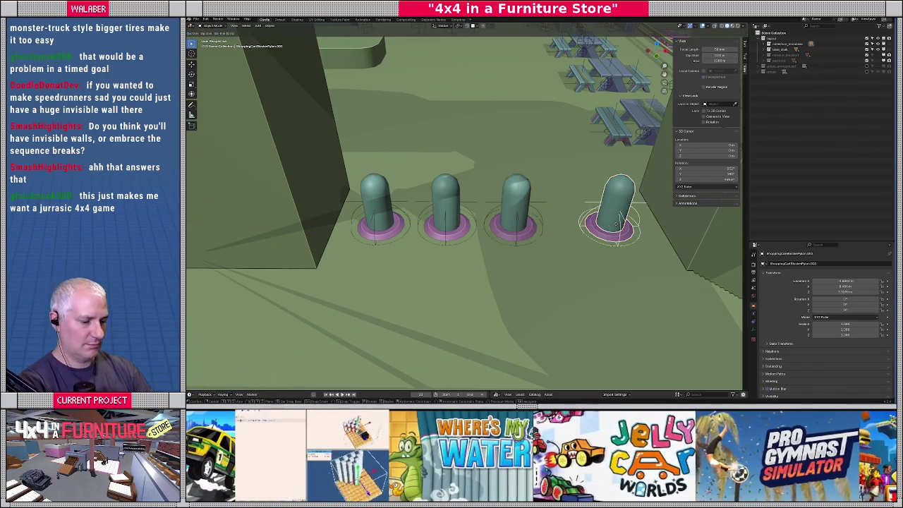
{"action": "type", "text": "-1"}
{"action": "key", "text": "Return"}
- Duplicate the fourth pylon along X to place a fifth at the row's end
{"action": "key", "text": "shift+d"}
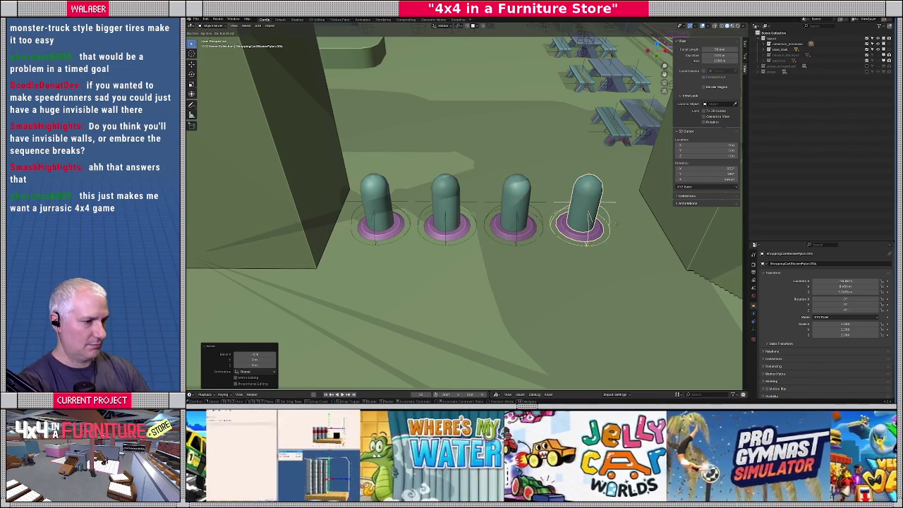
{"action": "key", "text": "x"}
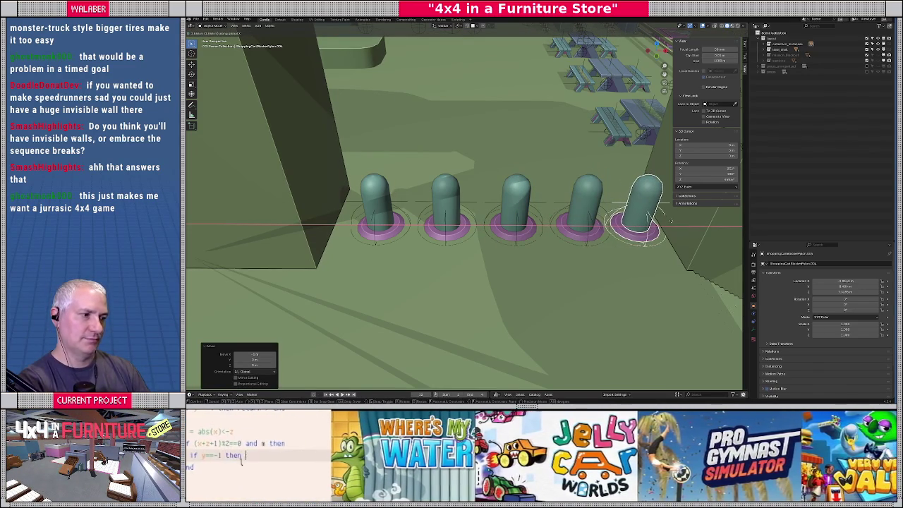
{"action": "left_click", "coordinate": [670, 220]}
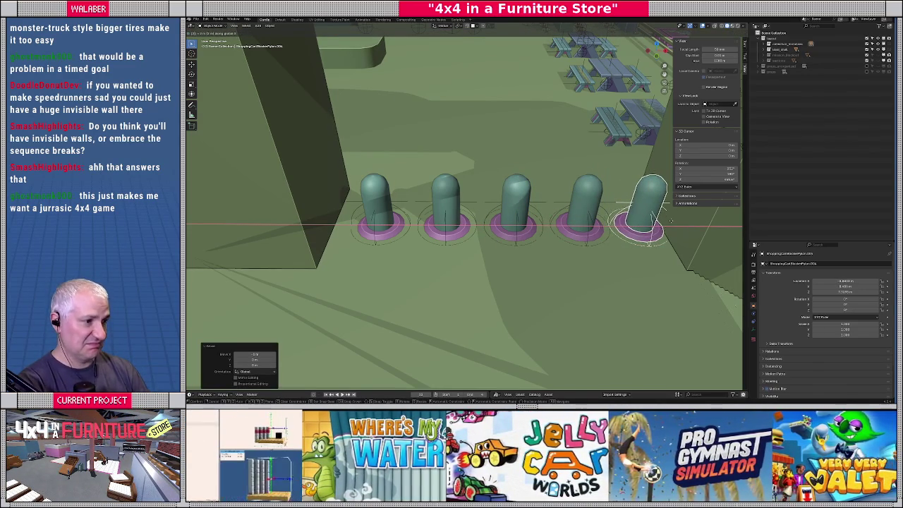
- Scale all five pylons along X to tighten their spacing
{"action": "left_click", "coordinate": [601, 223], "text": "shift"}
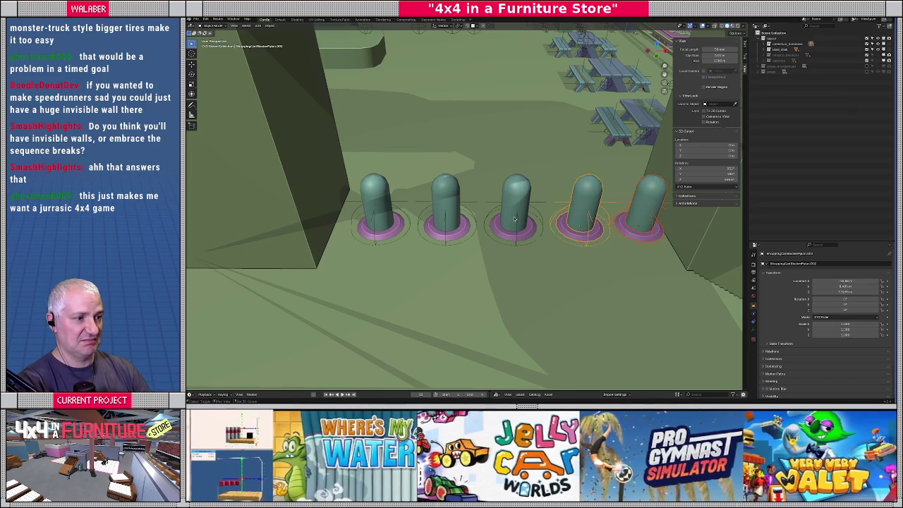
{"action": "left_click", "coordinate": [515, 219], "text": "shift"}
{"action": "left_click", "coordinate": [440, 214], "text": "shift"}
{"action": "left_click", "coordinate": [381, 212], "text": "shift"}
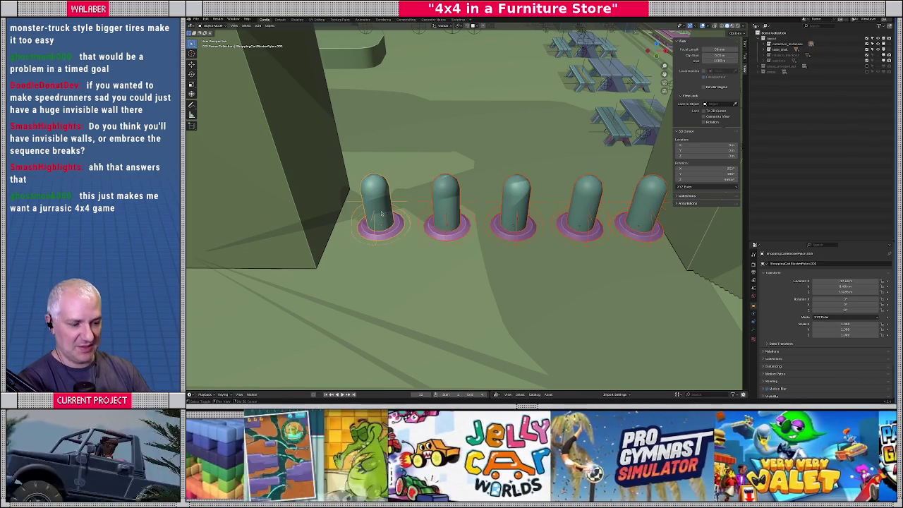
{"action": "key", "text": "s"}
{"action": "key", "text": "x"}
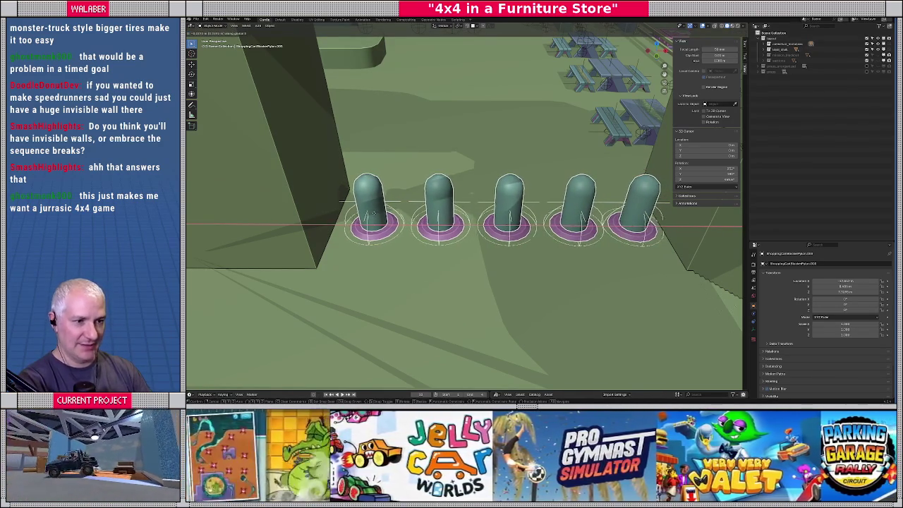
{"action": "key", "text": "Return"}
- Move the rightmost pylon along the X axis
{"action": "left_click", "coordinate": [624, 233]}
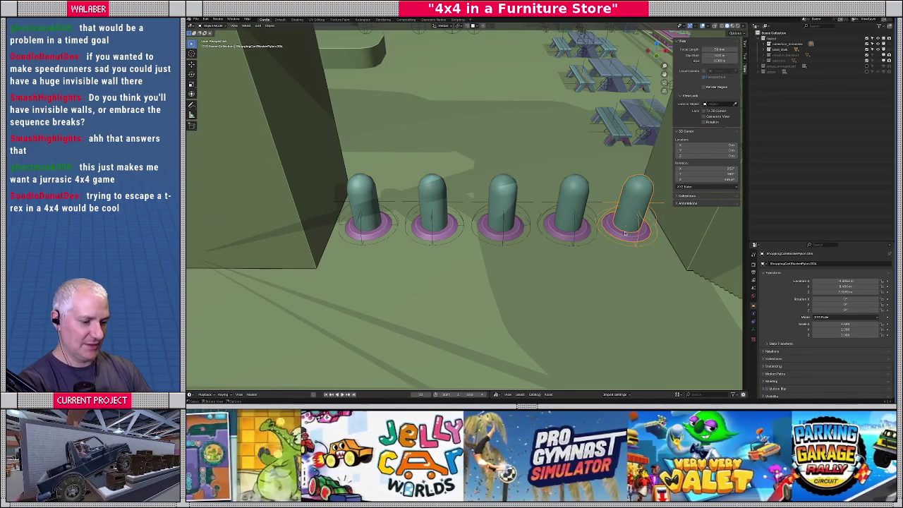
{"action": "key", "text": "g"}
{"action": "key", "text": "x"}
{"action": "key", "text": "Return"}
- Scale all five pylons along X to spread them evenly apart
{"action": "left_click", "coordinate": [584, 233], "text": "shift"}
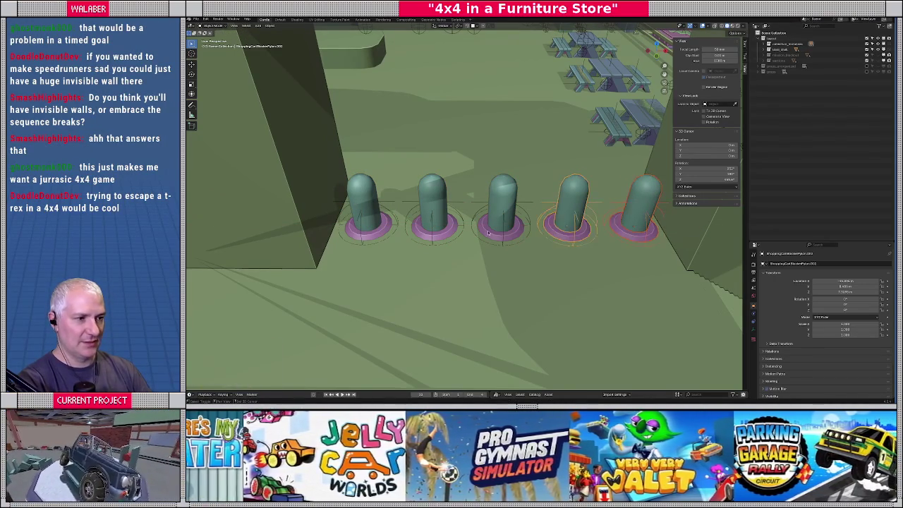
{"action": "left_click", "coordinate": [505, 229], "text": "shift"}
{"action": "left_click", "coordinate": [433, 229], "text": "shift"}
{"action": "left_click", "coordinate": [378, 232], "text": "shift"}
{"action": "key", "text": "s"}
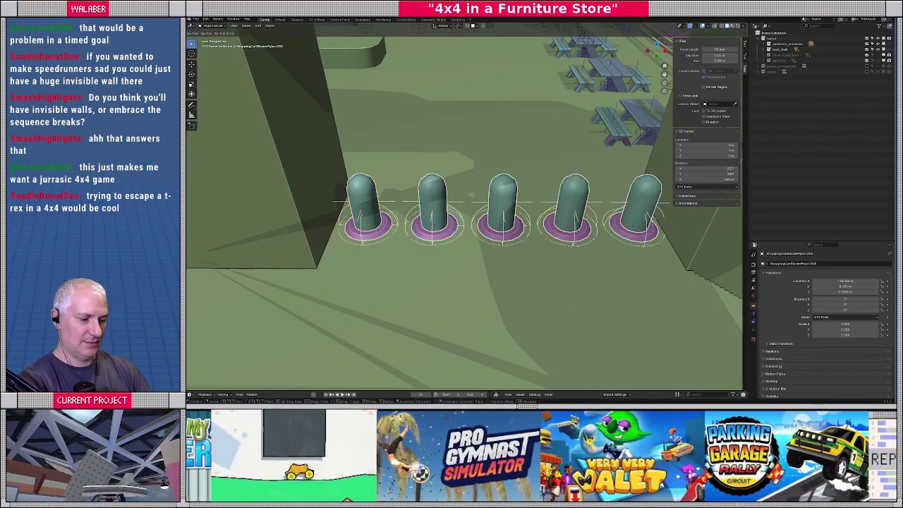
{"action": "key", "text": "x"}
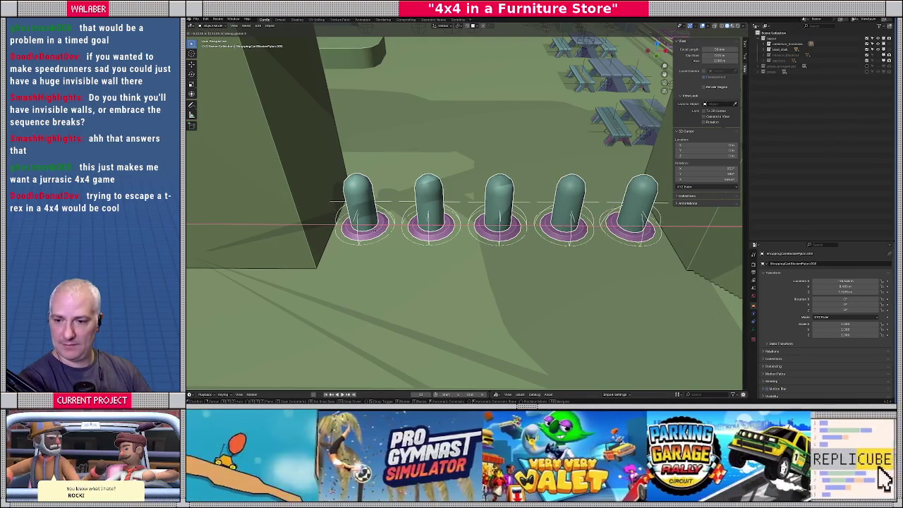
{"action": "left_click", "coordinate": [374, 233]}
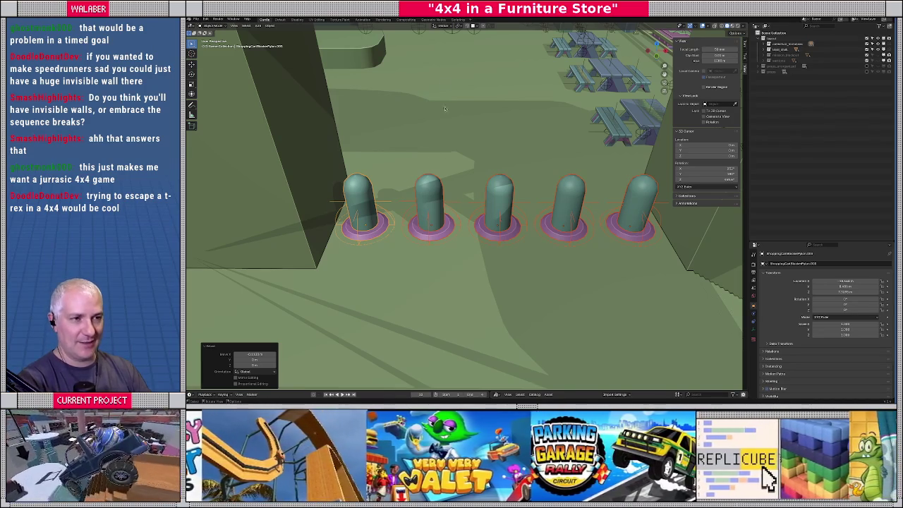
- Save the Blender file, then nudge the second pylon slightly along X
{"action": "key", "text": "ctrl+s"}
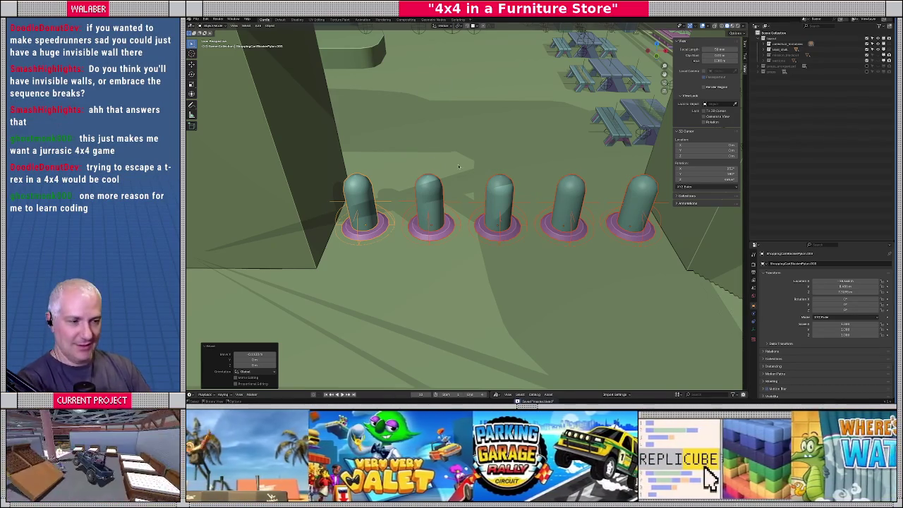
{"action": "mouse_move", "coordinate": [493, 195]}
{"action": "left_mouse_down"}
{"action": "mouse_move", "coordinate": [529, 192]}
{"action": "mouse_move", "coordinate": [495, 203]}
{"action": "mouse_move", "coordinate": [500, 225]}
{"action": "mouse_move", "coordinate": [496, 198]}
{"action": "left_mouse_up"}
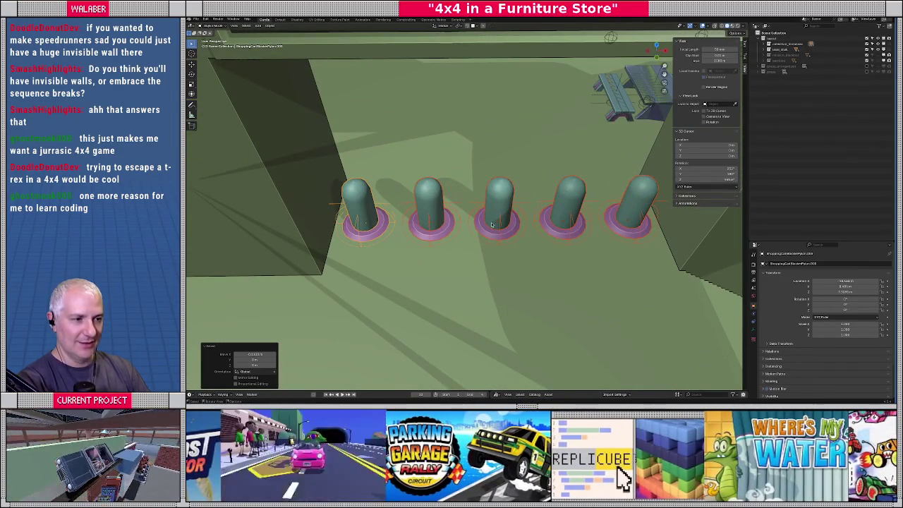
{"action": "left_click", "coordinate": [442, 231]}
{"action": "left_click_drag", "start_coordinate": [442, 231], "coordinate": [411, 215]}
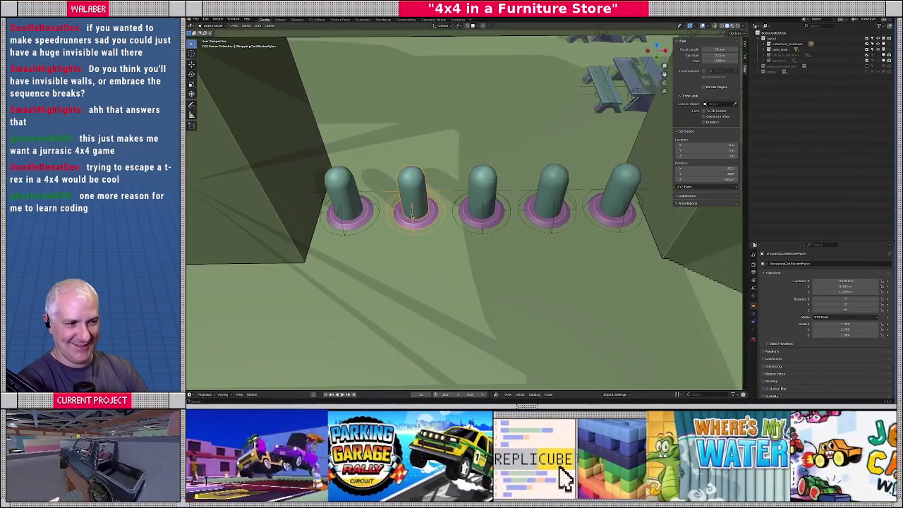
{"action": "key", "text": "g"}
{"action": "key", "text": "x"}
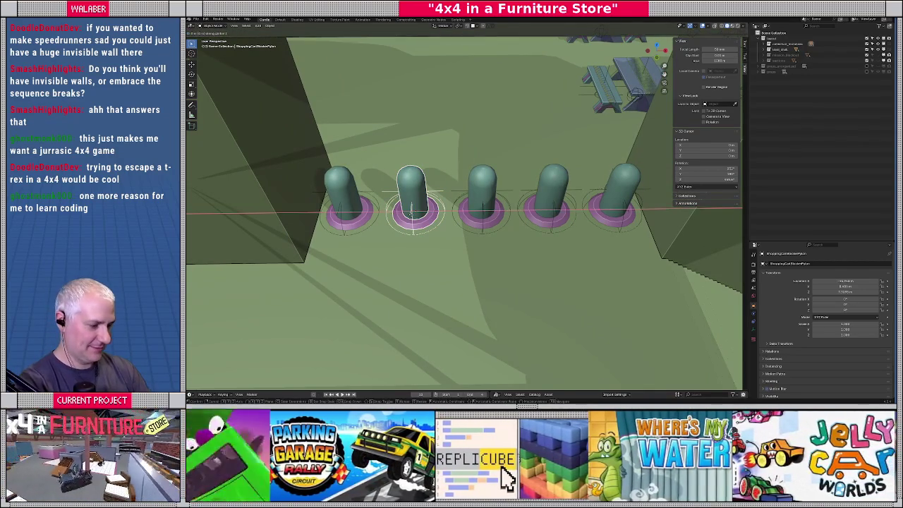
{"action": "left_click", "coordinate": [414, 213]}
- Nudge the first pylon right and the fourth pylon left along X
{"action": "left_click", "coordinate": [348, 210]}
{"action": "key", "text": "g"}
{"action": "key", "text": "x"}
{"action": "left_click", "coordinate": [347, 210]}
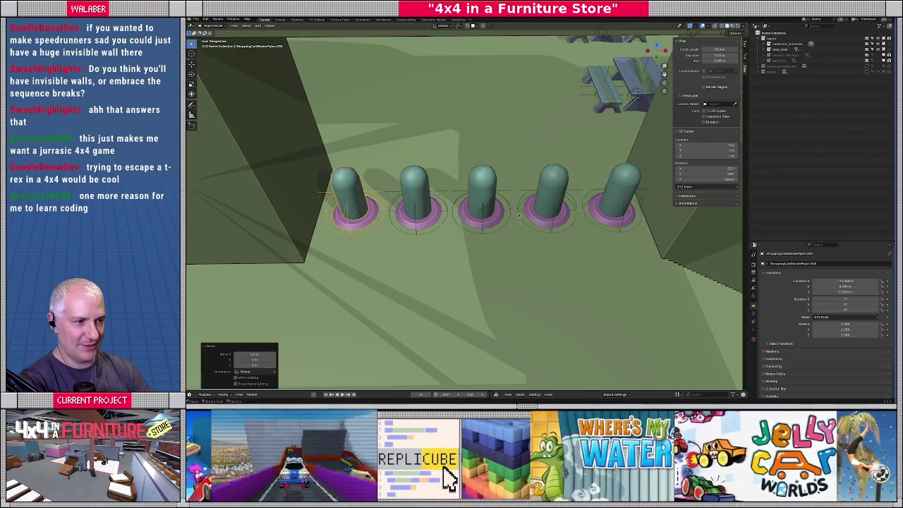
{"action": "left_click", "coordinate": [559, 203]}
{"action": "key", "text": "g"}
{"action": "key", "text": "x"}
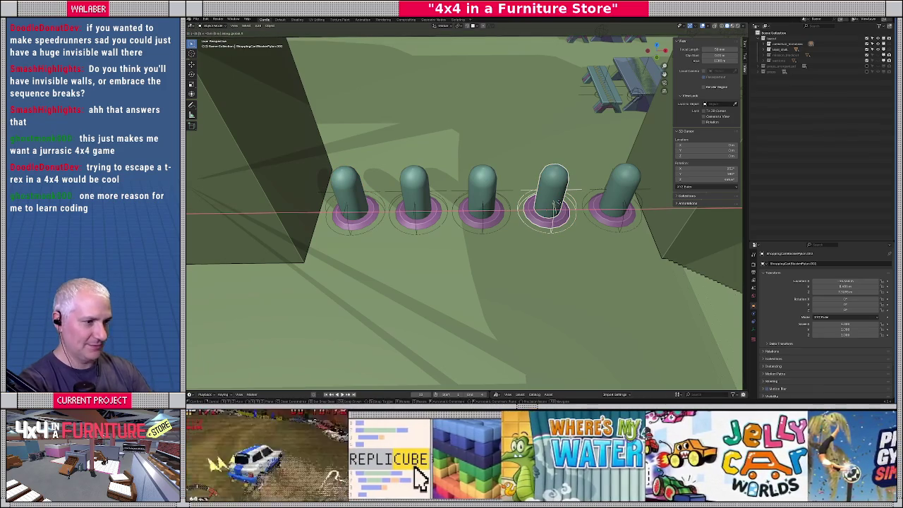
{"action": "left_click", "coordinate": [560, 204]}
- Nudge the fifth pylon left along X to even out the row
{"action": "left_click", "coordinate": [604, 211]}
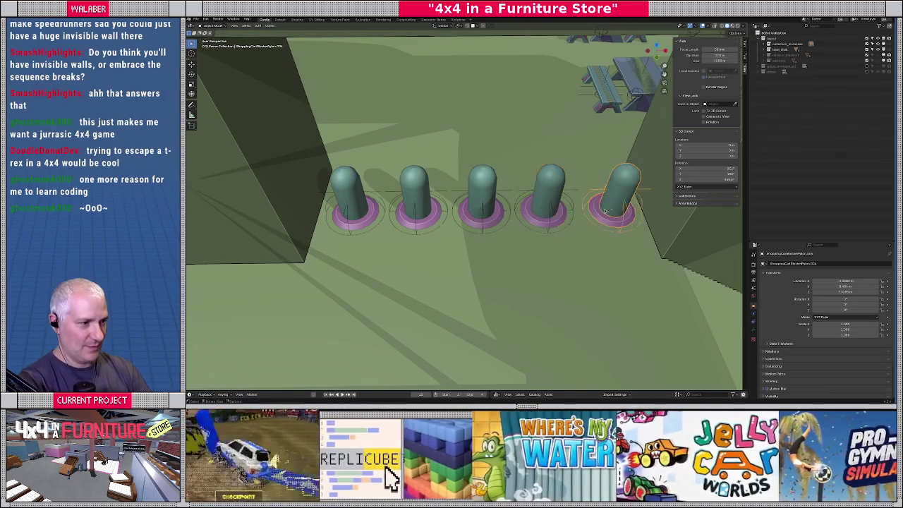
{"action": "key", "text": "g"}
{"action": "key", "text": "x"}
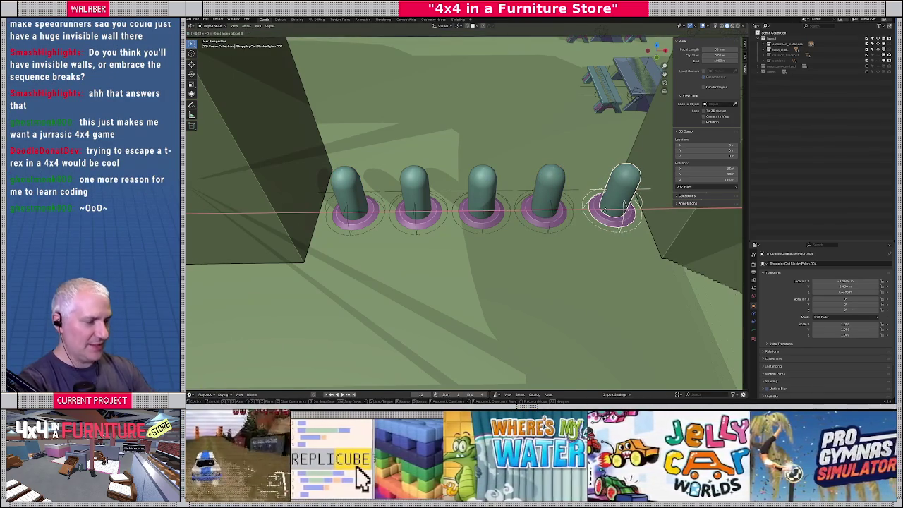
{"action": "left_click", "coordinate": [605, 211]}
{"action": "mouse_move", "coordinate": [549, 229]}
{"action": "left_mouse_down"}
{"action": "mouse_move", "coordinate": [476, 241]}
{"action": "mouse_move", "coordinate": [494, 227]}
{"action": "left_mouse_up"}
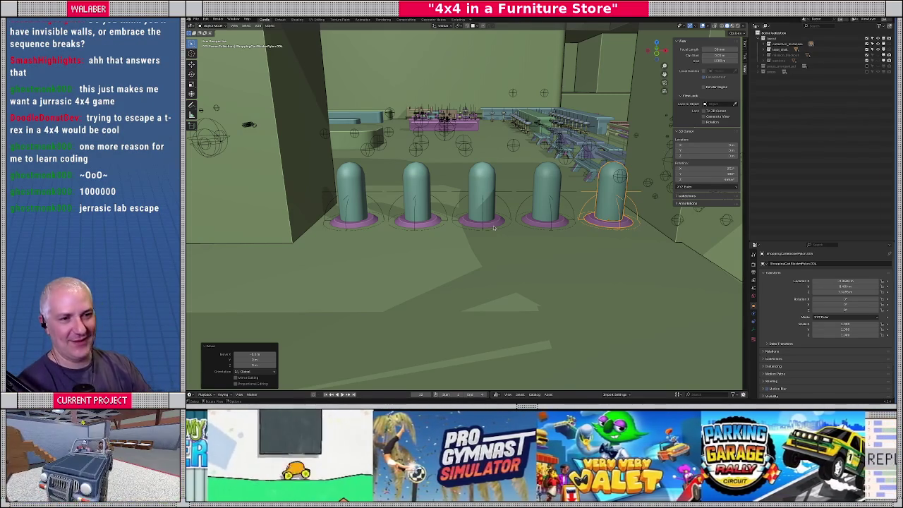
- Hide the store's object collection via the Outliner, leaving the green ground piece visible
{"action": "left_click_drag", "start_coordinate": [494, 227], "coordinate": [539, 196]}
{"action": "scroll", "coordinate": [540, 196], "scroll_direction": "down", "scroll_amount": 8}
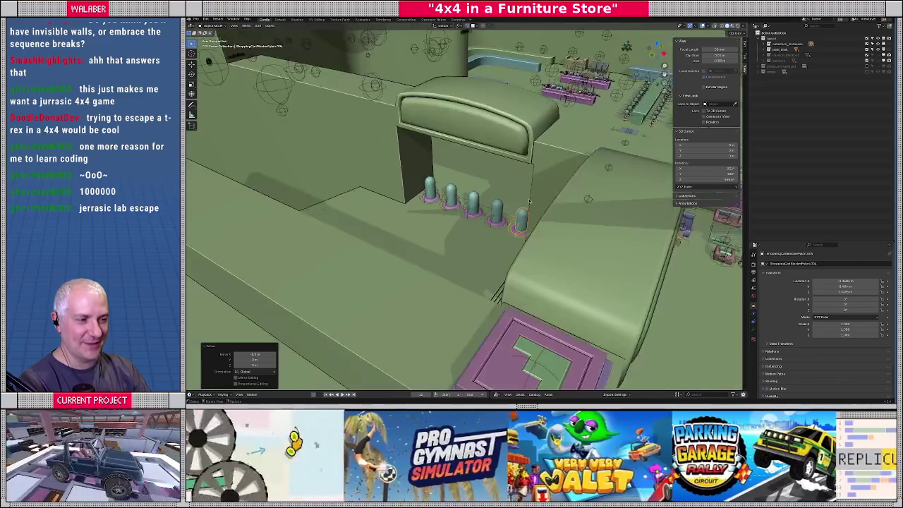
{"action": "scroll", "coordinate": [479, 201], "scroll_direction": "up", "scroll_amount": 5}
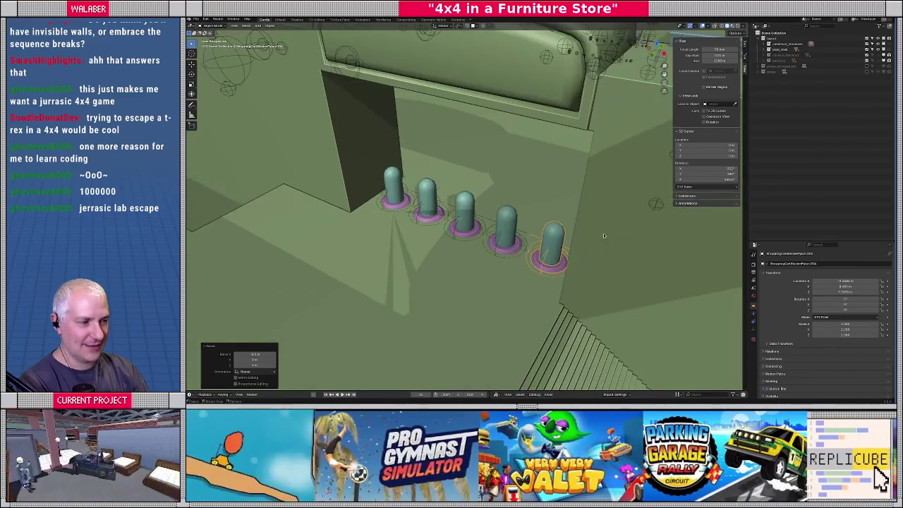
{"action": "left_click", "coordinate": [770, 72]}
{"action": "left_click", "coordinate": [866, 72]}
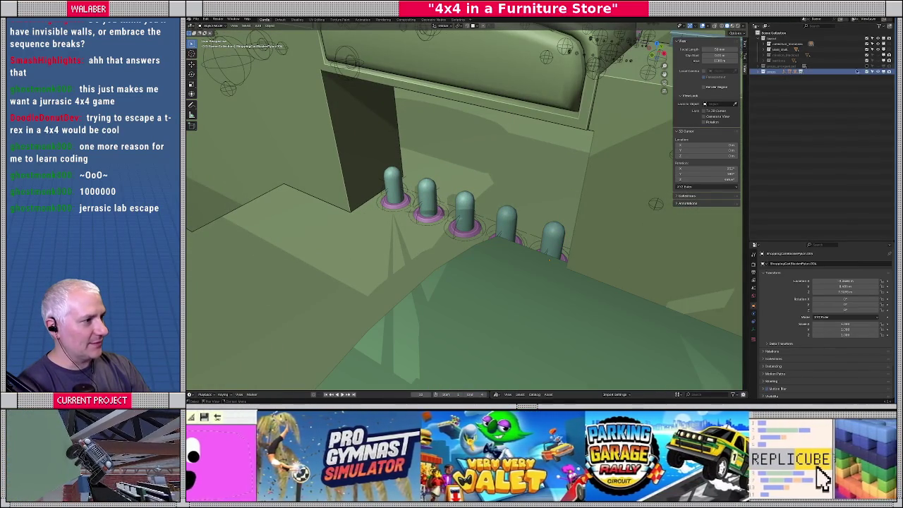
{"action": "left_click", "coordinate": [867, 40]}
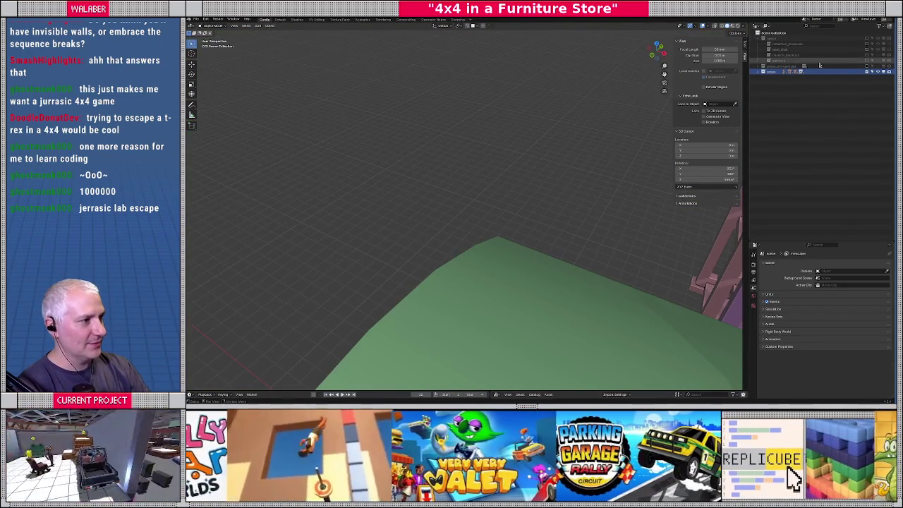
- Isolate the ShoppingCartBlockerPylon object so it's the only one shown
{"action": "left_click", "coordinate": [762, 71], "text": "shift"}
{"action": "scroll", "coordinate": [845, 141], "scroll_direction": "down", "scroll_amount": 2}
{"action": "scroll", "coordinate": [844, 141], "scroll_direction": "down", "scroll_amount": 6}
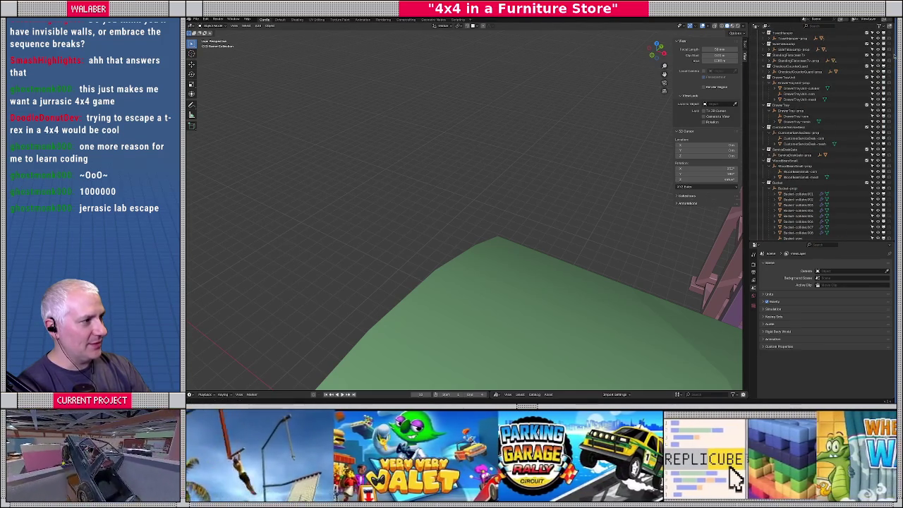
{"action": "left_click_drag", "start_coordinate": [892, 56], "coordinate": [892, 244]}
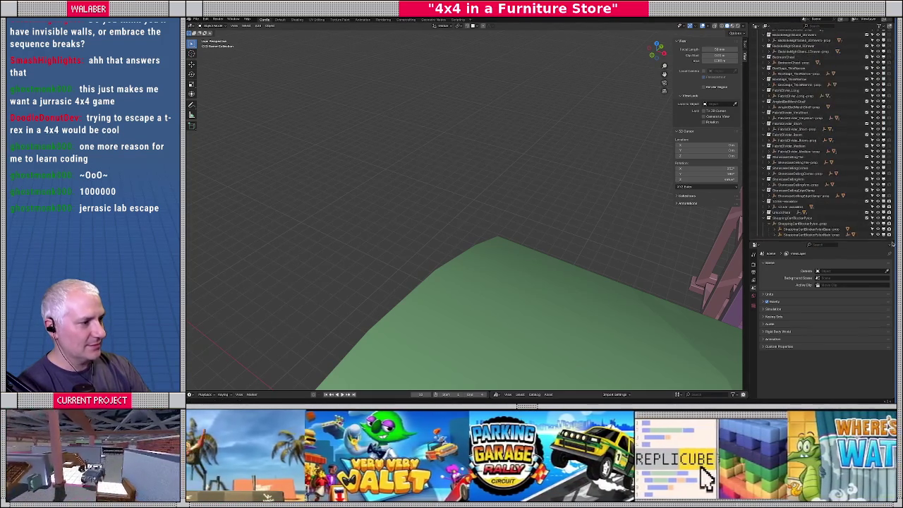
{"action": "left_click", "coordinate": [784, 224]}
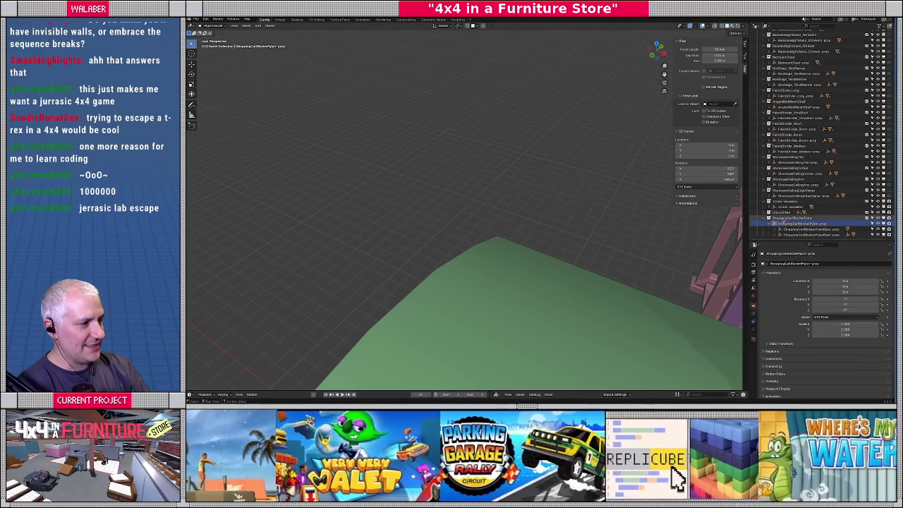
{"action": "right_click", "coordinate": [784, 223]}
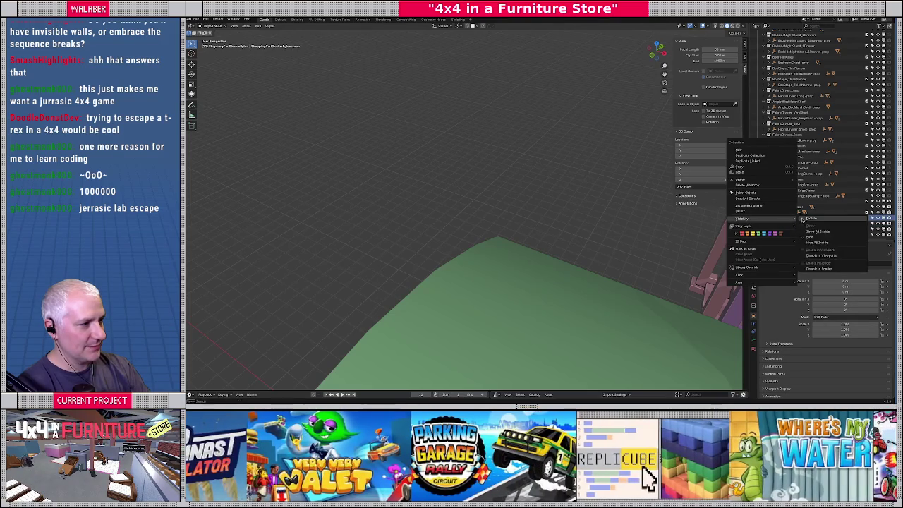
{"action": "left_click", "coordinate": [803, 219]}
- Select the pylon's collision shape and frame it in the view
{"action": "scroll", "coordinate": [390, 207], "scroll_direction": "down", "scroll_amount": 5}
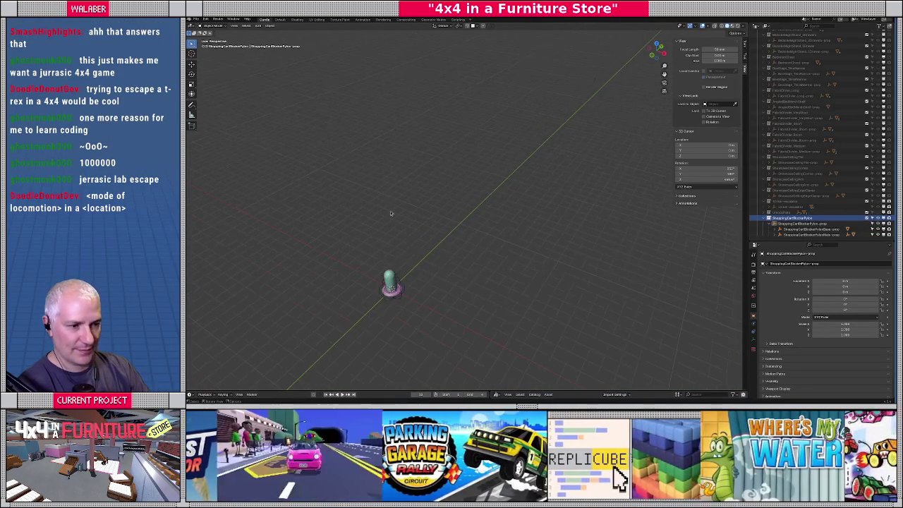
{"action": "left_click", "coordinate": [388, 282]}
{"action": "key", "text": "KP_Decimal"}
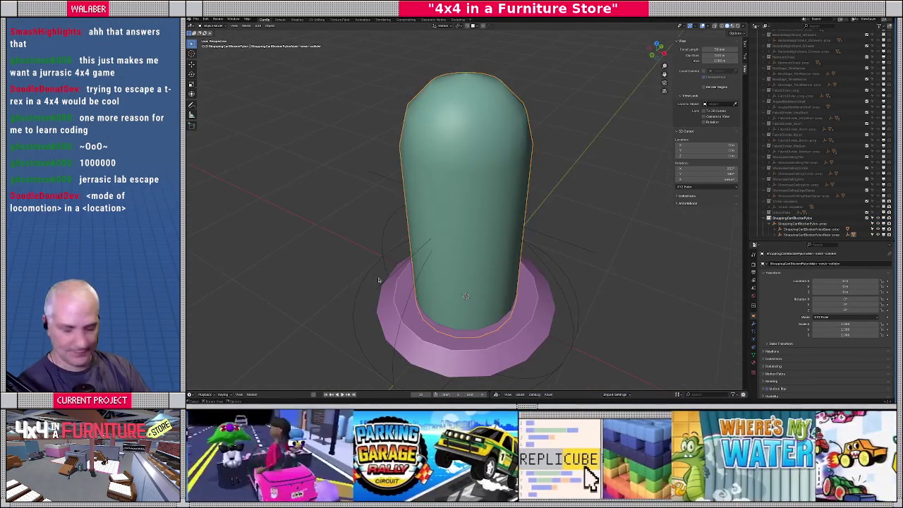
- Enter Edit Mode on the collider in front view with wireframe shading
{"action": "key", "text": "KP_1"}
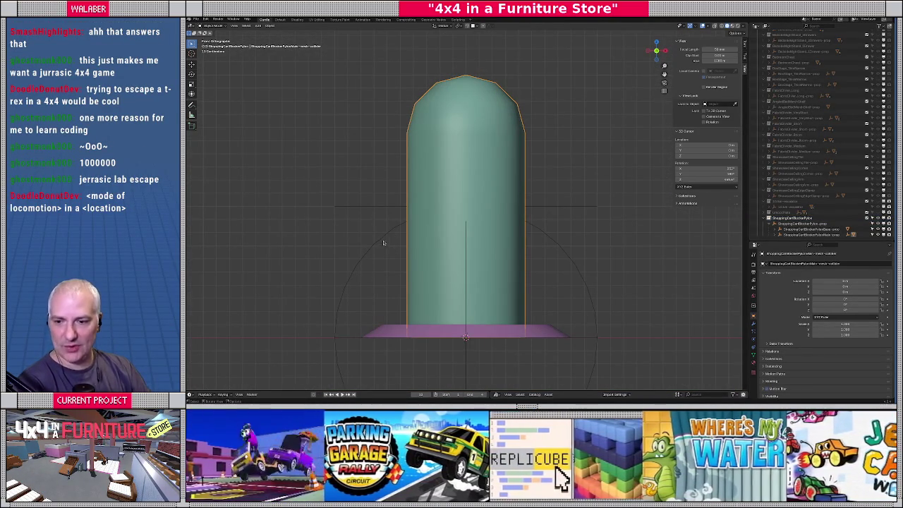
{"action": "scroll", "coordinate": [399, 221], "scroll_direction": "down", "scroll_amount": 2}
{"action": "key", "text": "Tab"}
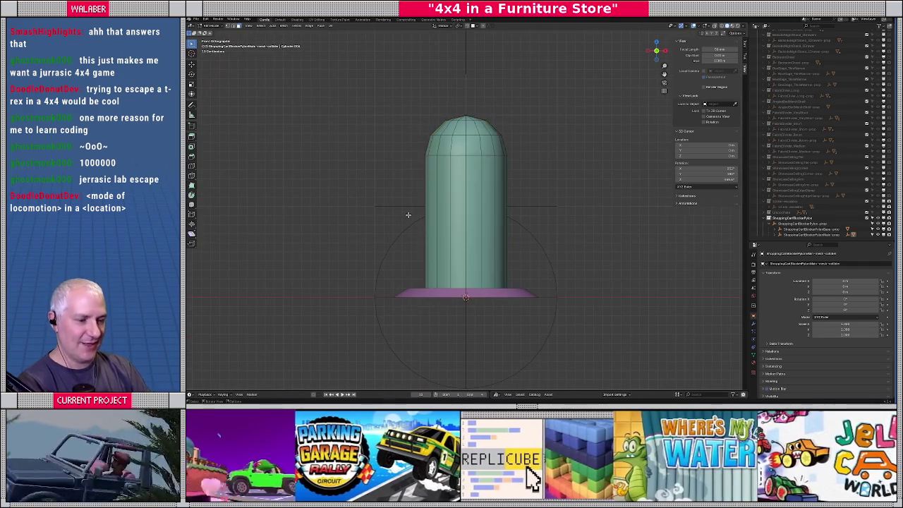
{"action": "key", "text": "shift+z"}
- Box-select the dome vertices and move them along the Z axis
{"action": "left_click_drag", "start_coordinate": [395, 103], "coordinate": [548, 167]}
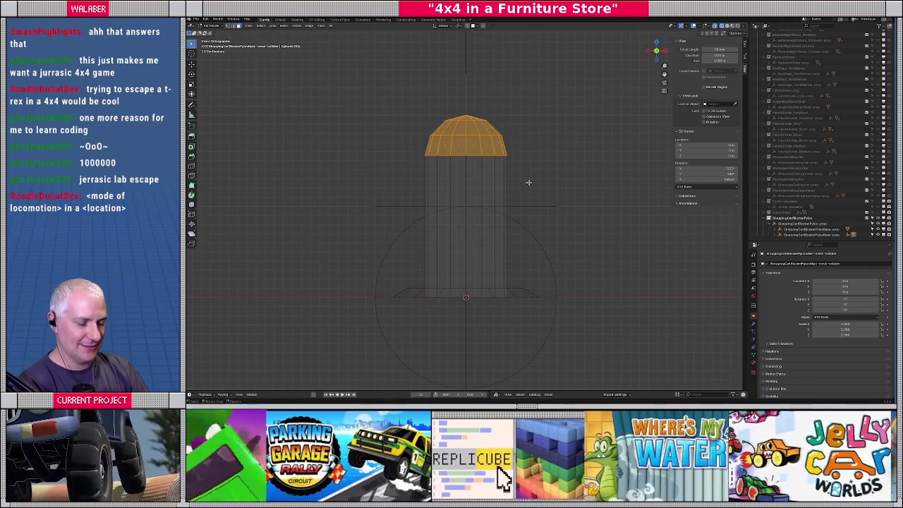
{"action": "key", "text": "g"}
{"action": "key", "text": "z"}
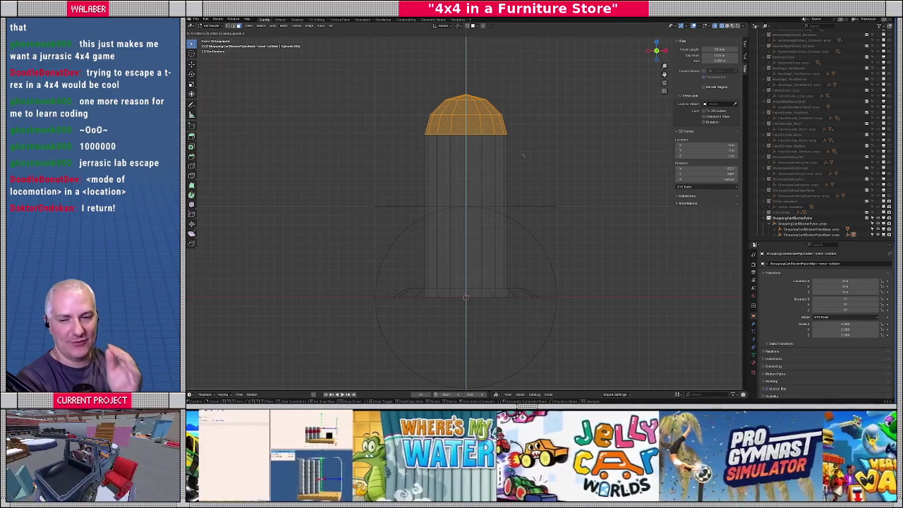
{"action": "key", "text": "g"}
{"action": "left_click", "coordinate": [524, 160]}
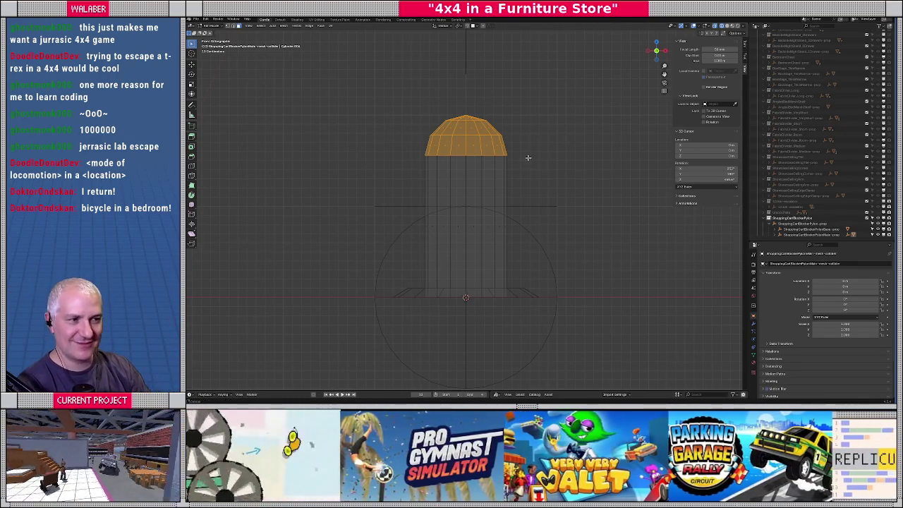
- Raise the collider's dome along Z, select all, and return to Object Mode
{"action": "scroll", "coordinate": [527, 169], "scroll_direction": "up", "scroll_amount": 2}
{"action": "key", "text": "g"}
{"action": "key", "text": "z"}
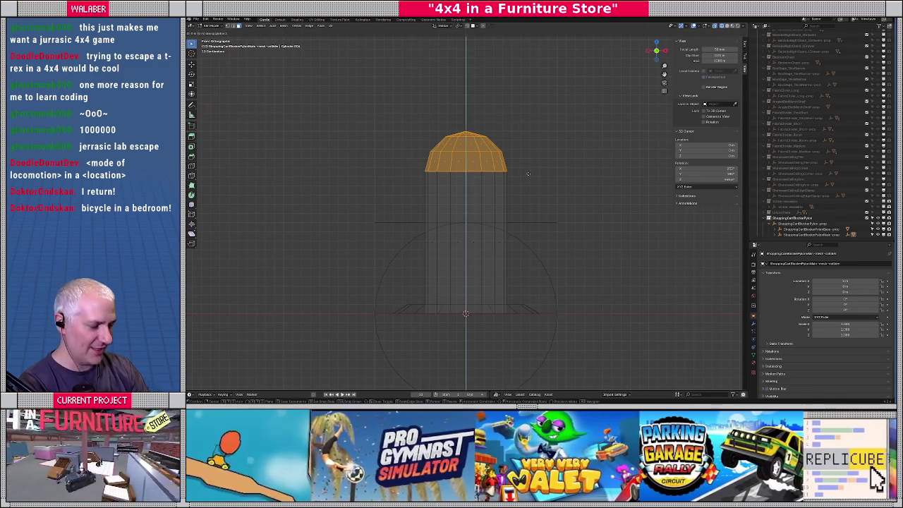
{"action": "key", "text": "Return"}
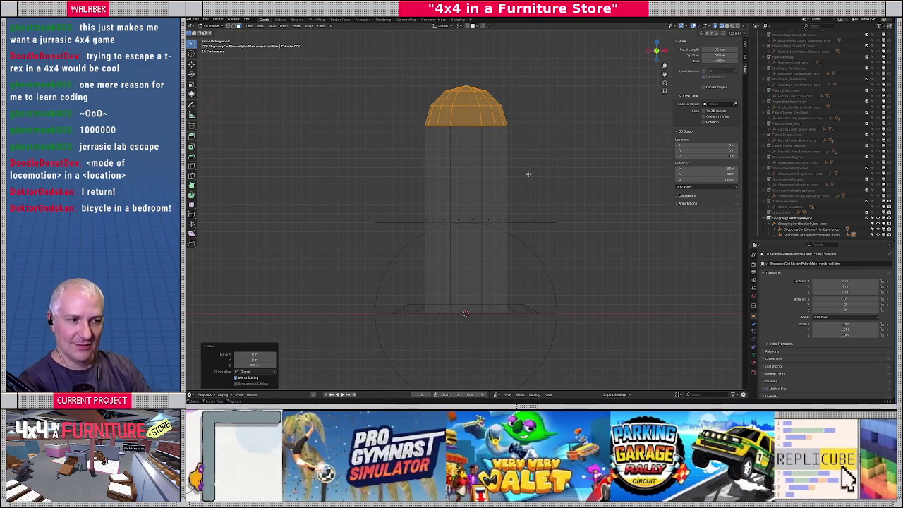
{"action": "key", "text": "a"}
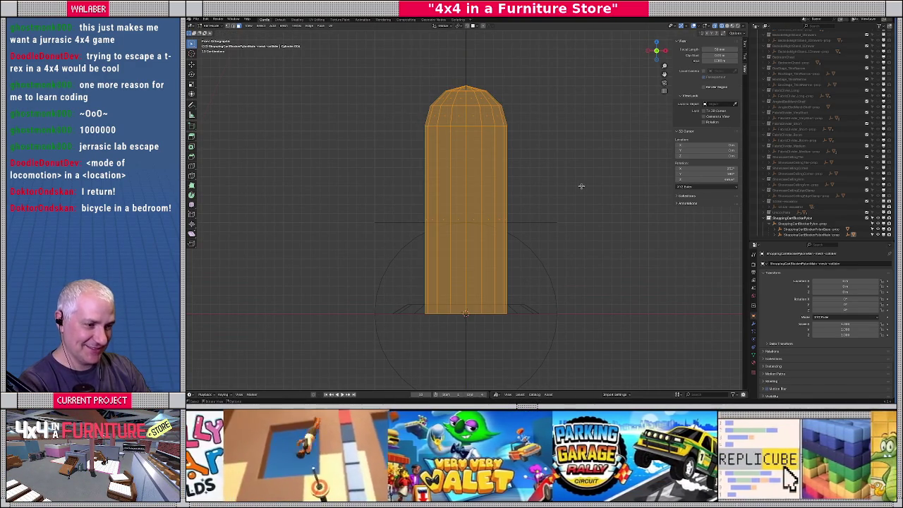
{"action": "key", "text": "Tab"}
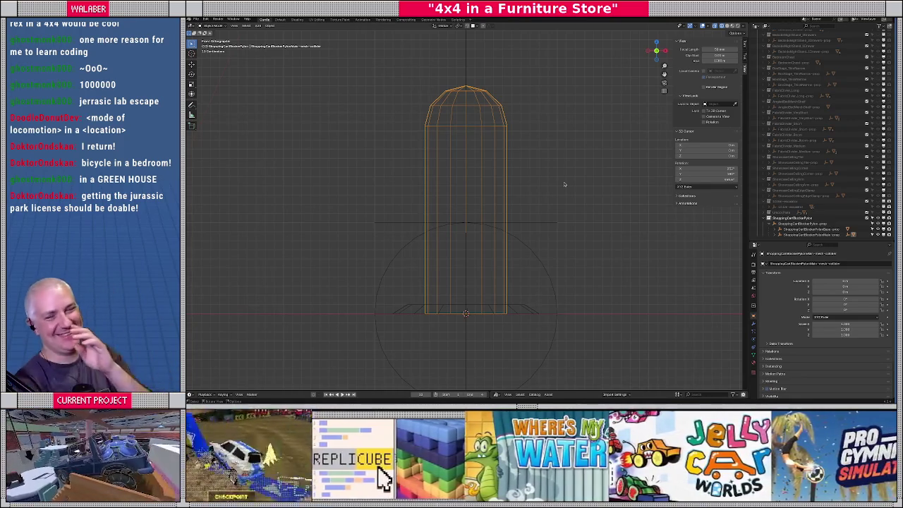
{"action": "mouse_move", "coordinate": [529, 170]}
{"action": "left_mouse_down"}
{"action": "mouse_move", "coordinate": [548, 184]}
{"action": "mouse_move", "coordinate": [537, 164]}
{"action": "left_mouse_up"}
- Toggle the props collection's visibility off and on to show all store furniture
{"action": "scroll", "coordinate": [548, 183], "scroll_direction": "down", "scroll_amount": 3}
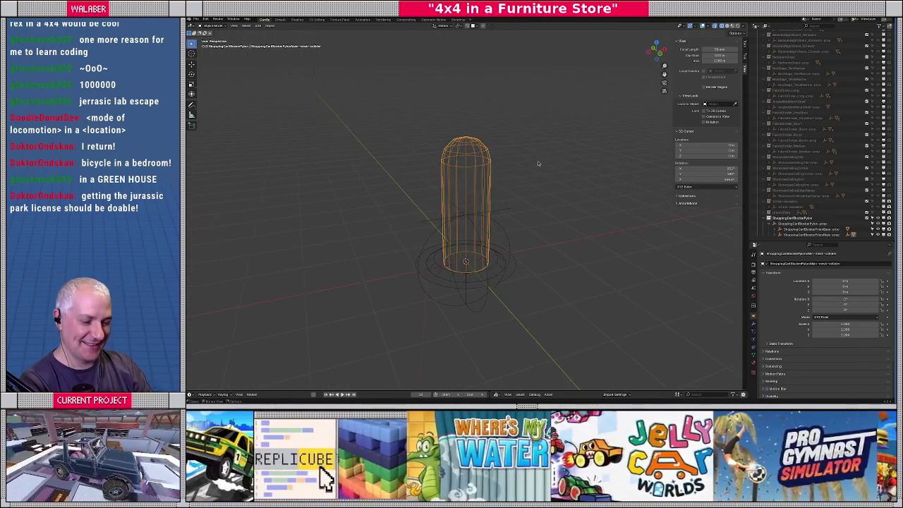
{"action": "scroll", "coordinate": [892, 212], "scroll_direction": "up", "scroll_amount": 3}
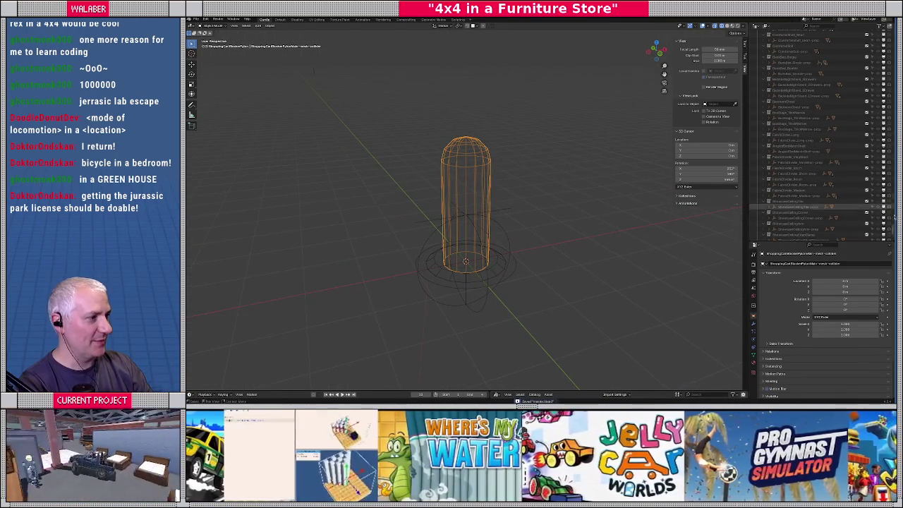
{"action": "scroll", "coordinate": [894, 212], "scroll_direction": "up", "scroll_amount": 10}
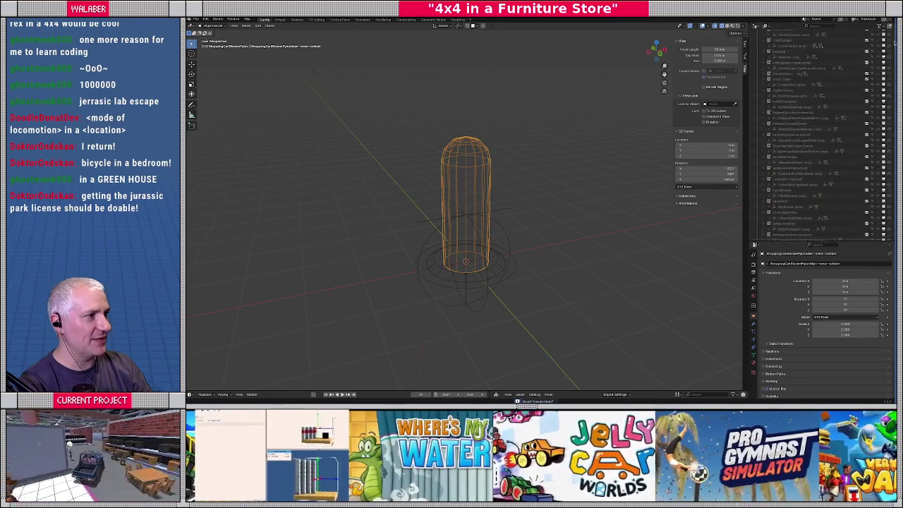
{"action": "left_click", "coordinate": [774, 73]}
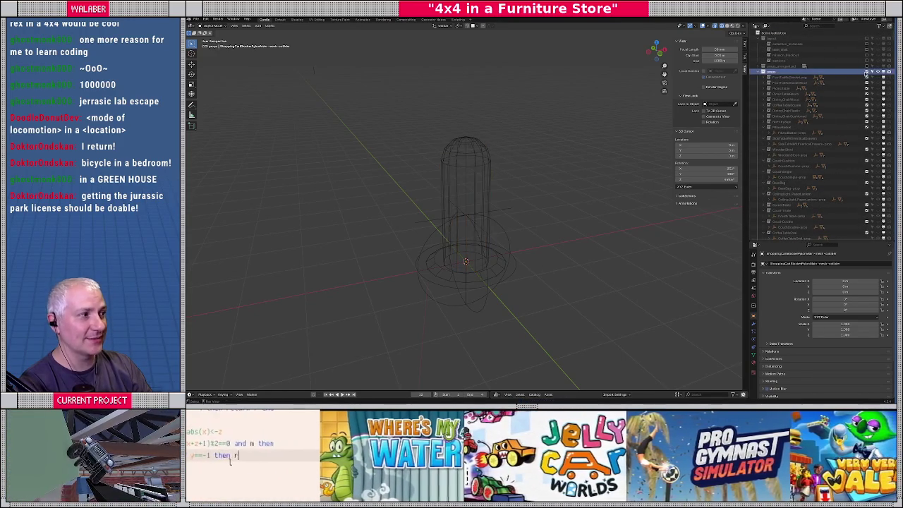
{"action": "left_click", "coordinate": [877, 73]}
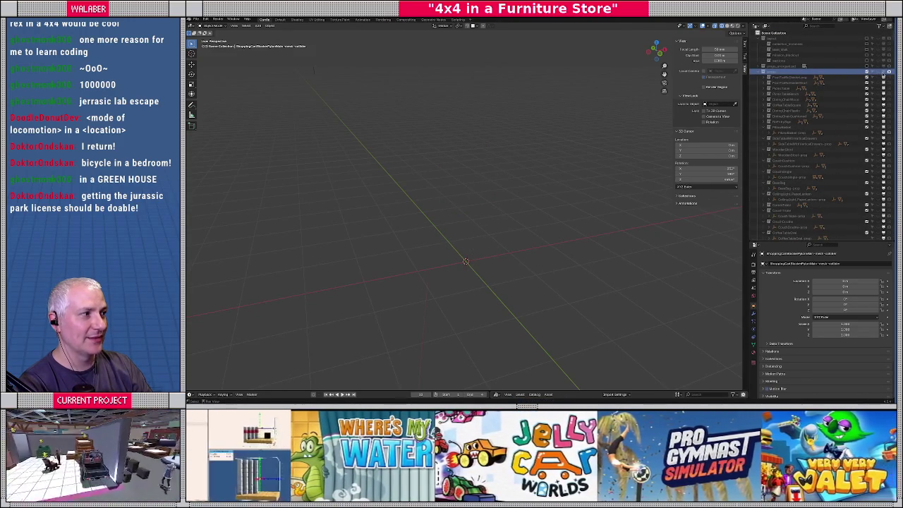
{"action": "left_click", "coordinate": [877, 73]}
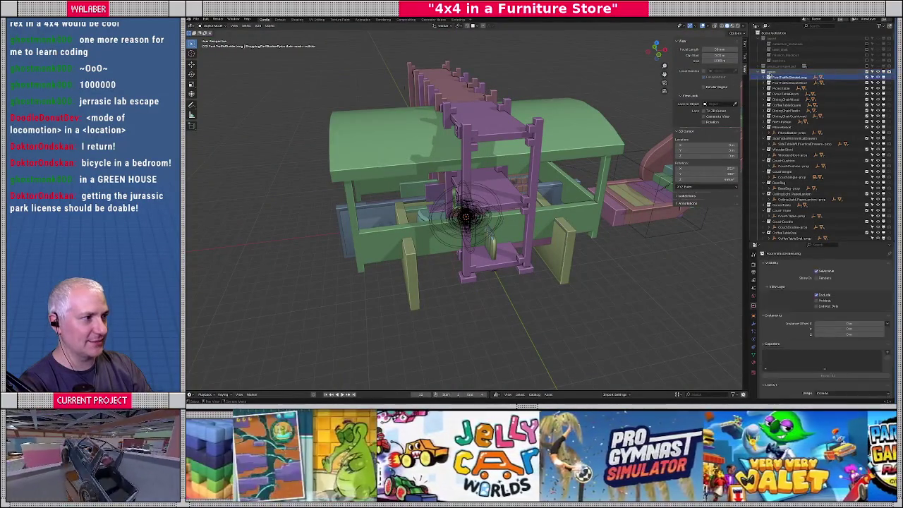
- Export the scene as glTF, overwriting props.glb
{"action": "left_click", "coordinate": [197, 19]}
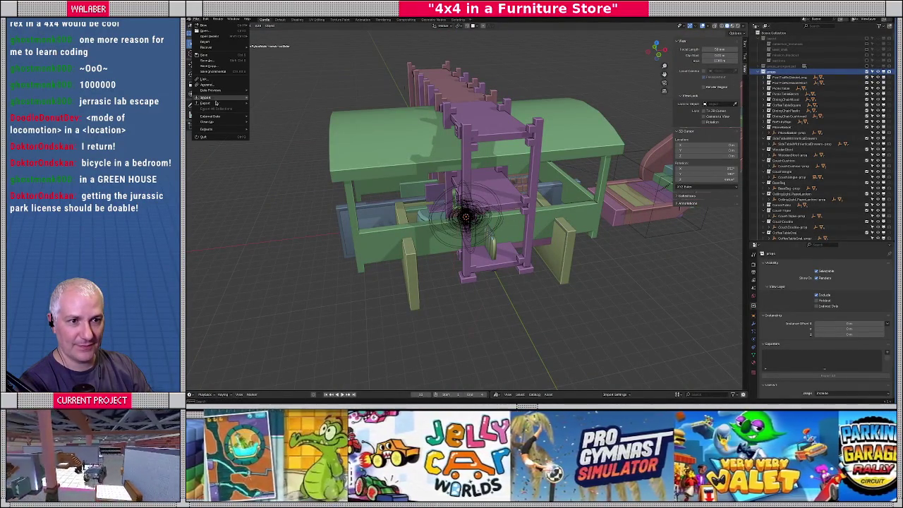
{"action": "mouse_move", "coordinate": [243, 104]}
{"action": "left_click", "coordinate": [272, 157]}
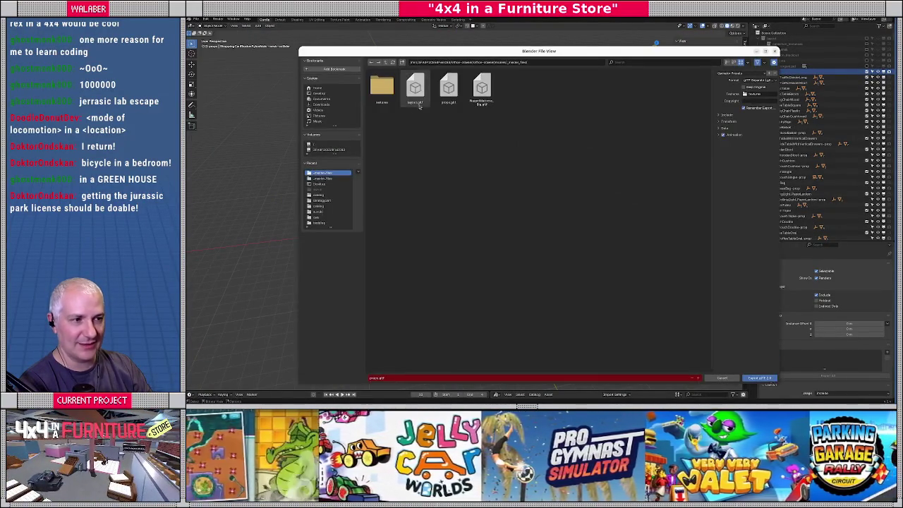
{"action": "left_click", "coordinate": [758, 377]}
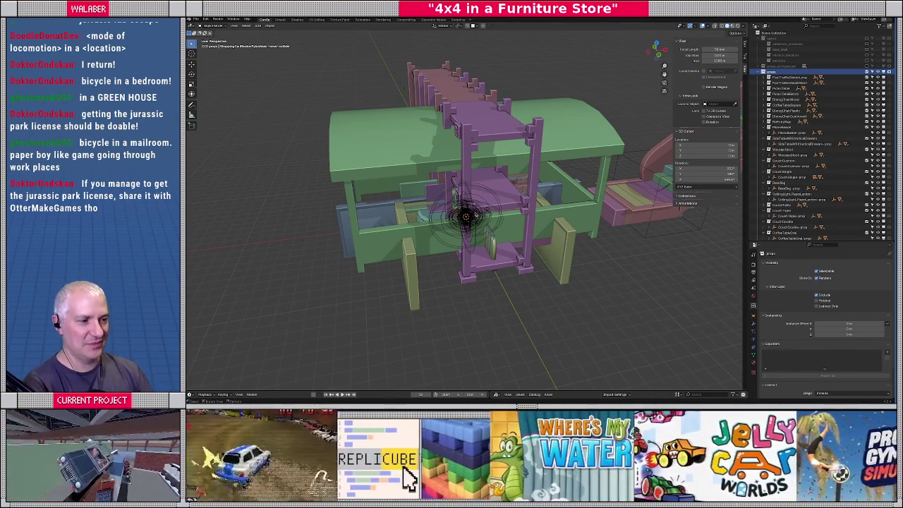
{"action": "left_click_drag", "start_coordinate": [435, 185], "coordinate": [436, 187]}
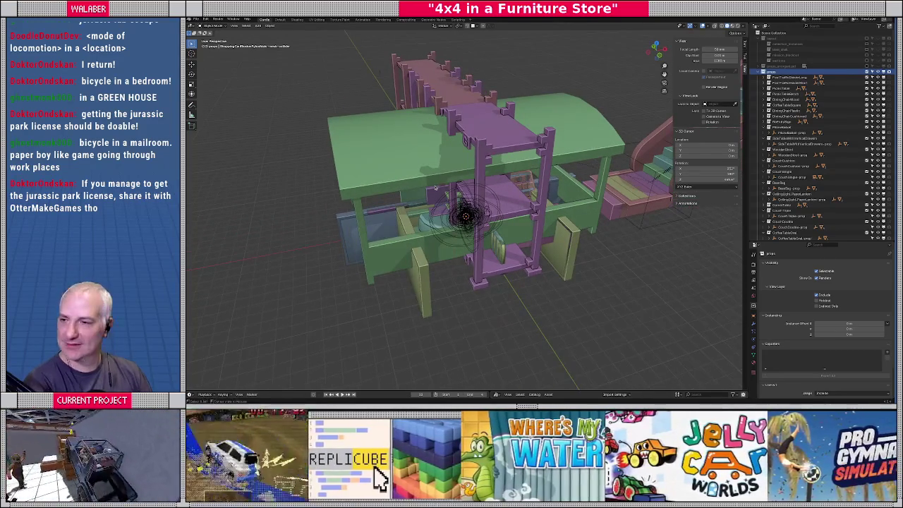
- Open and close the UnlockPlate scene in Godot, then return to Blender
{"action": "key", "text": "alt+Tab"}
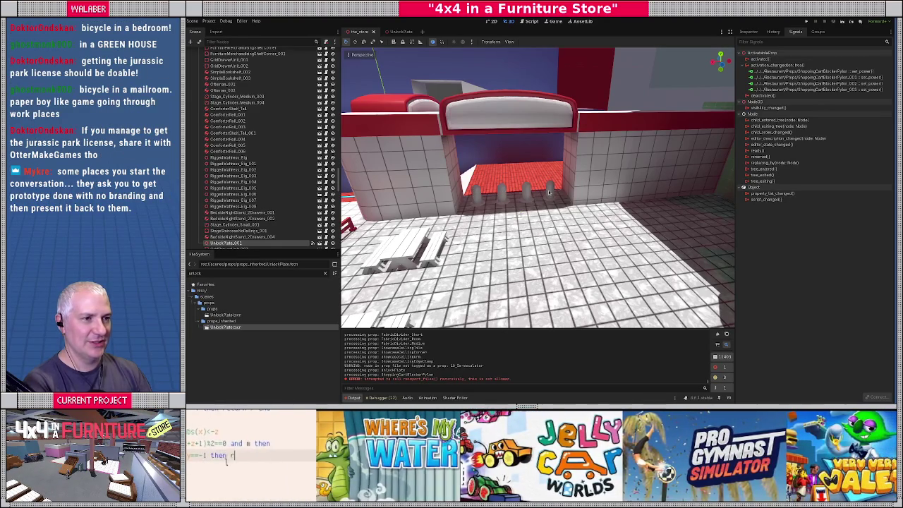
{"action": "left_click", "coordinate": [402, 32]}
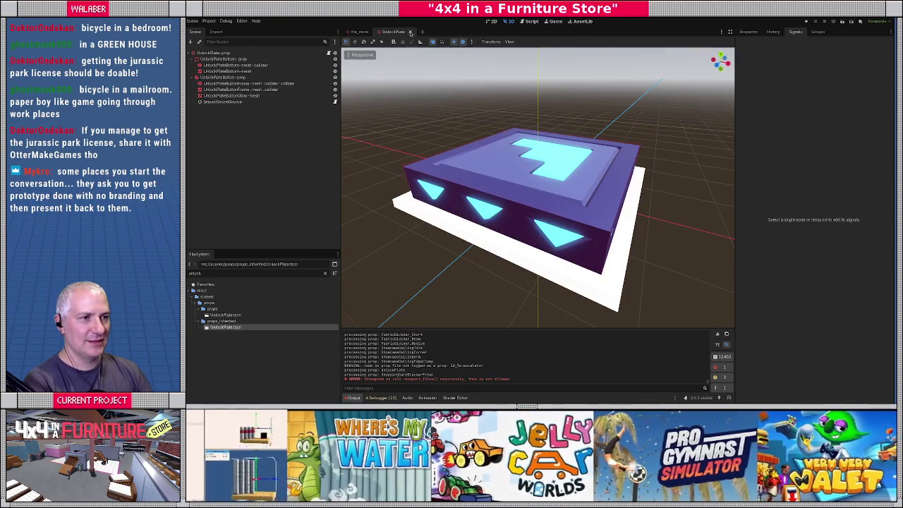
{"action": "left_click", "coordinate": [413, 32]}
{"action": "key", "text": "alt+Tab"}
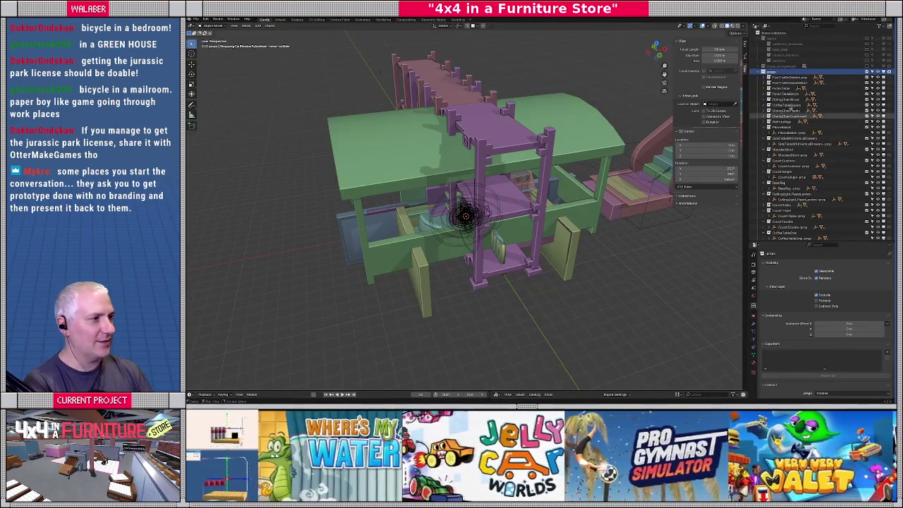
- Hide and reshow the store collection, run the export script from the Scripting workspace, and return to Godot
{"action": "left_click", "coordinate": [866, 74]}
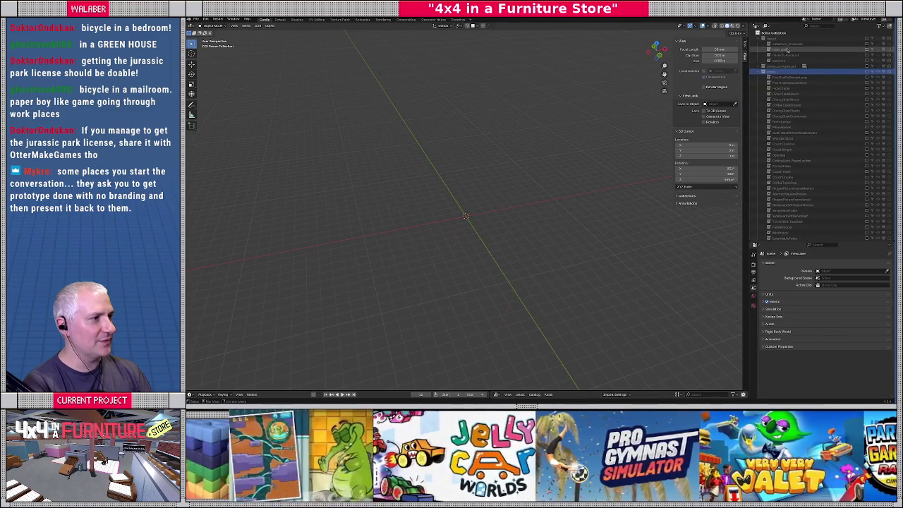
{"action": "left_click", "coordinate": [866, 50]}
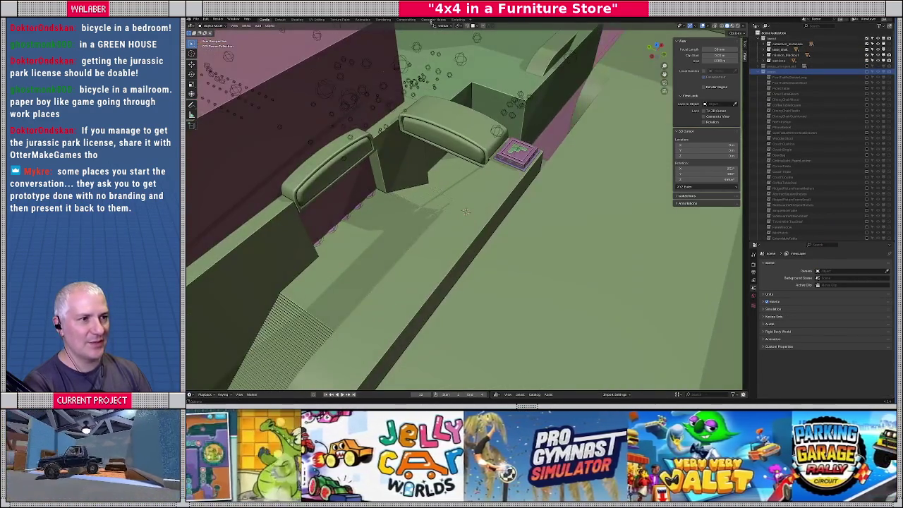
{"action": "left_click", "coordinate": [432, 19]}
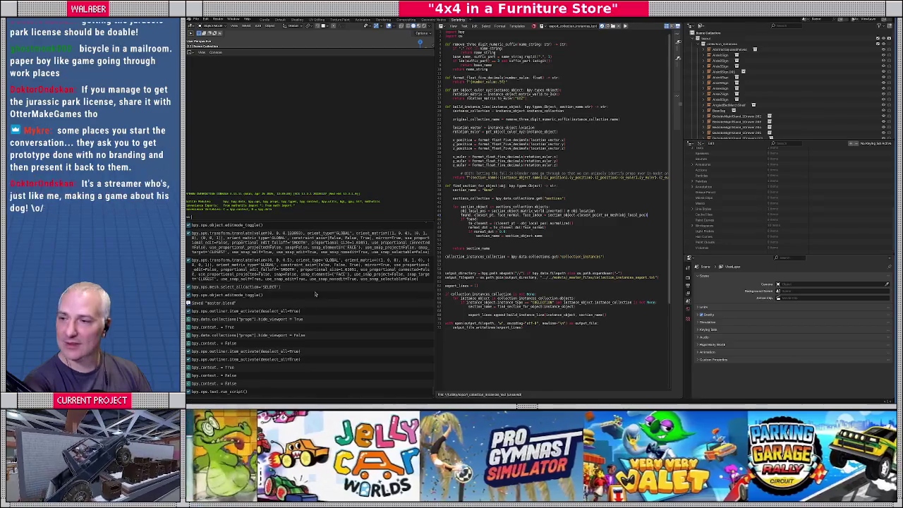
{"action": "key", "text": "alt+Tab"}
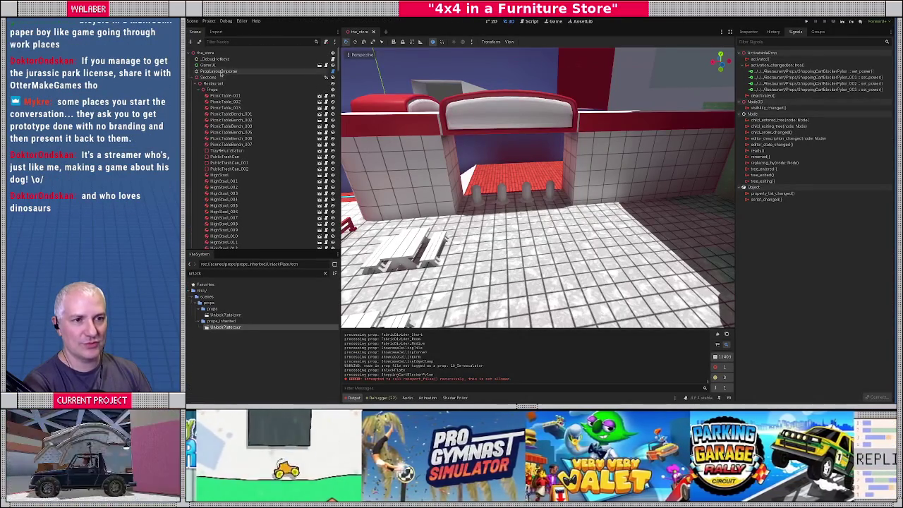
- Refresh PropLayoutImporter's props, save the store scene, and reload the current project
{"action": "left_click", "coordinate": [217, 71]}
{"action": "left_click", "coordinate": [748, 32]}
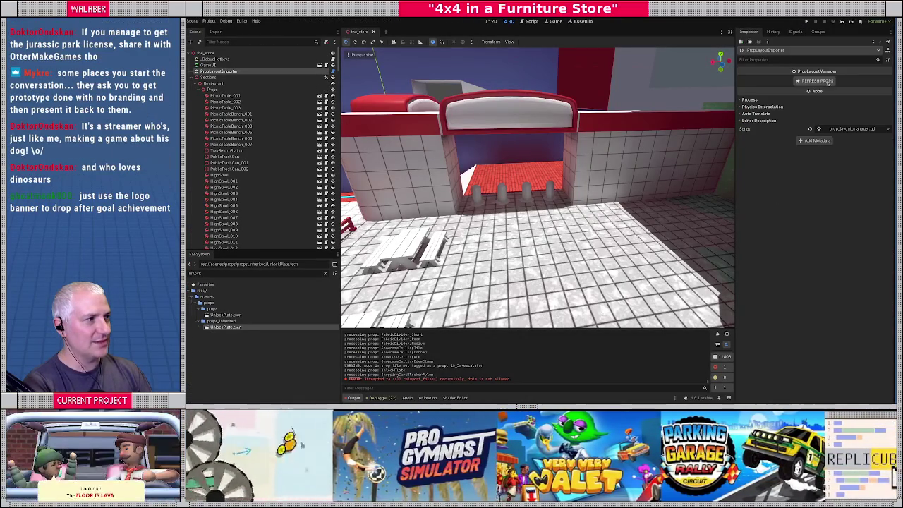
{"action": "left_click", "coordinate": [818, 81]}
{"action": "key", "text": "ctrl+s"}
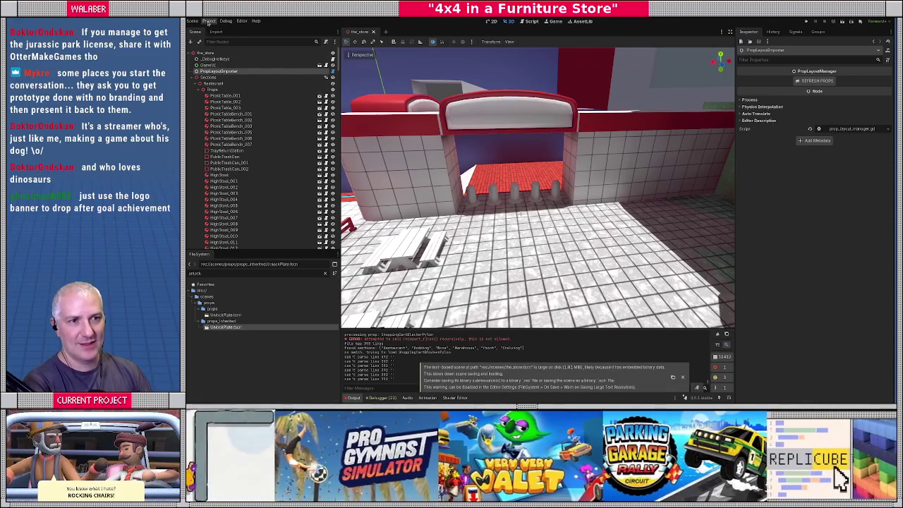
{"action": "left_click", "coordinate": [209, 21]}
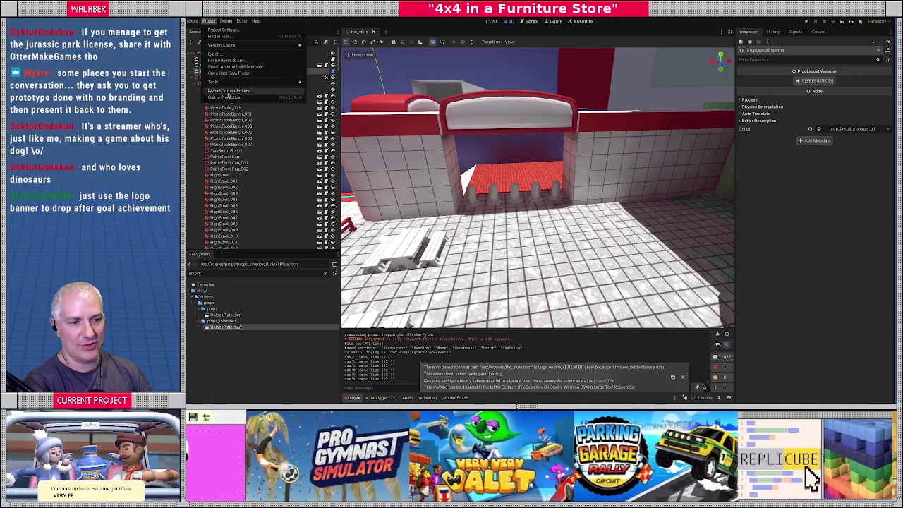
{"action": "left_click", "coordinate": [228, 93]}
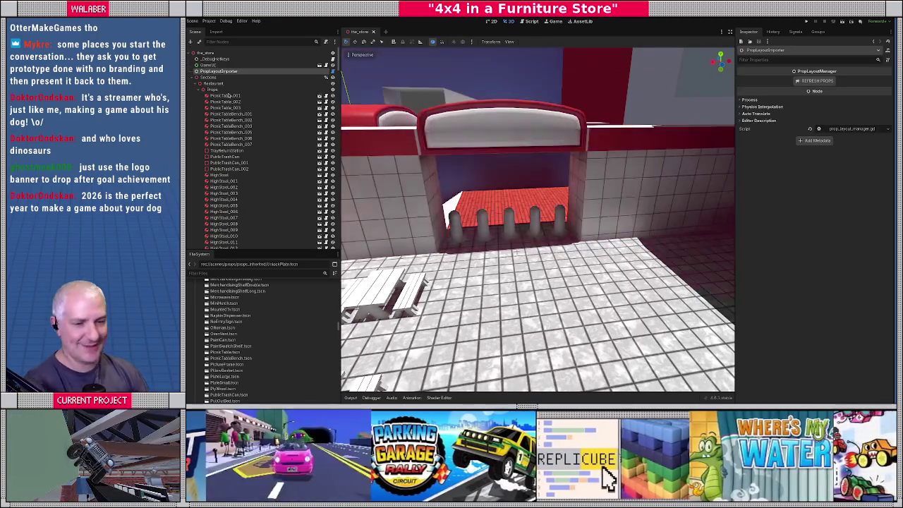
- Inspect PicnicTable_003, fly in to frame the entrance bollards, then run the game with F5
{"action": "right_click", "coordinate": [274, 109]}
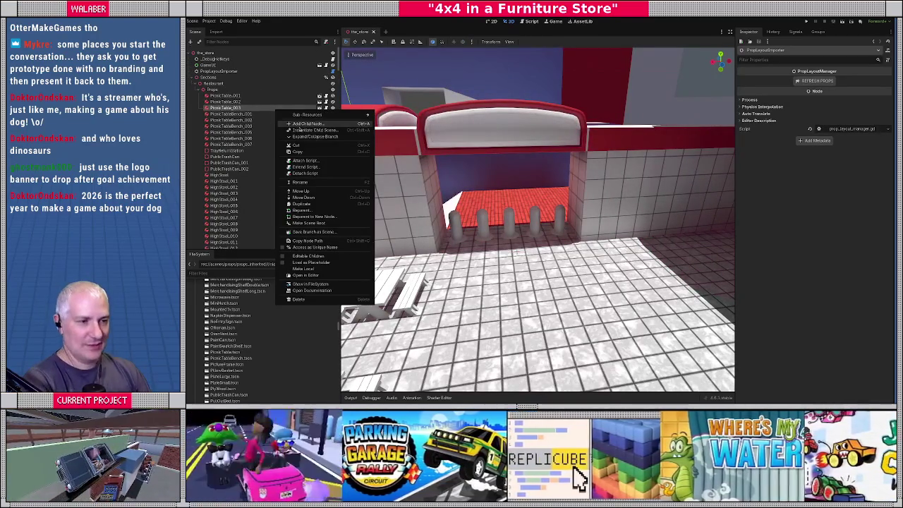
{"action": "left_click", "coordinate": [492, 132]}
{"action": "key", "text": "w"}
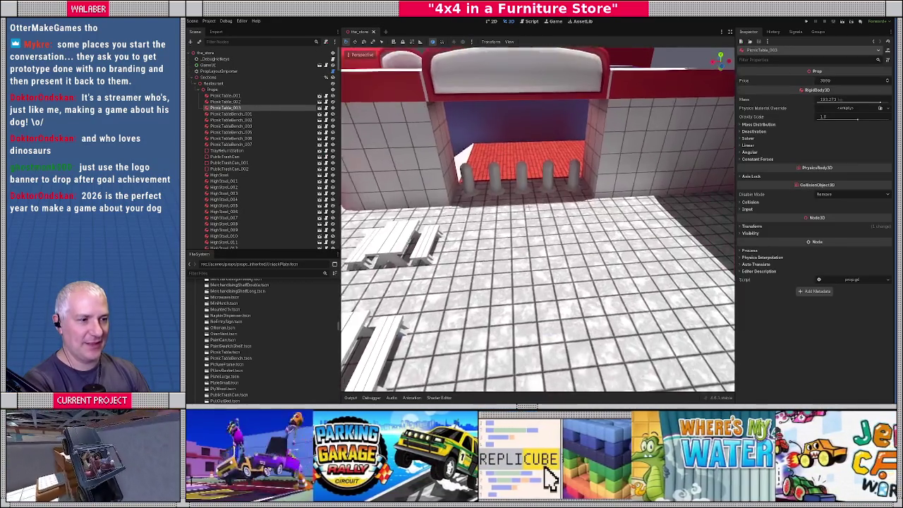
{"action": "key", "text": "w"}
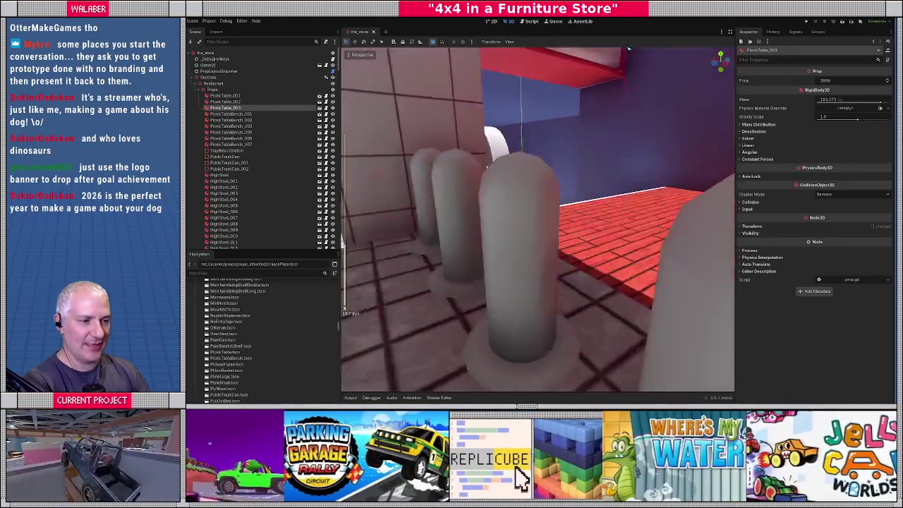
{"action": "key", "text": "w"}
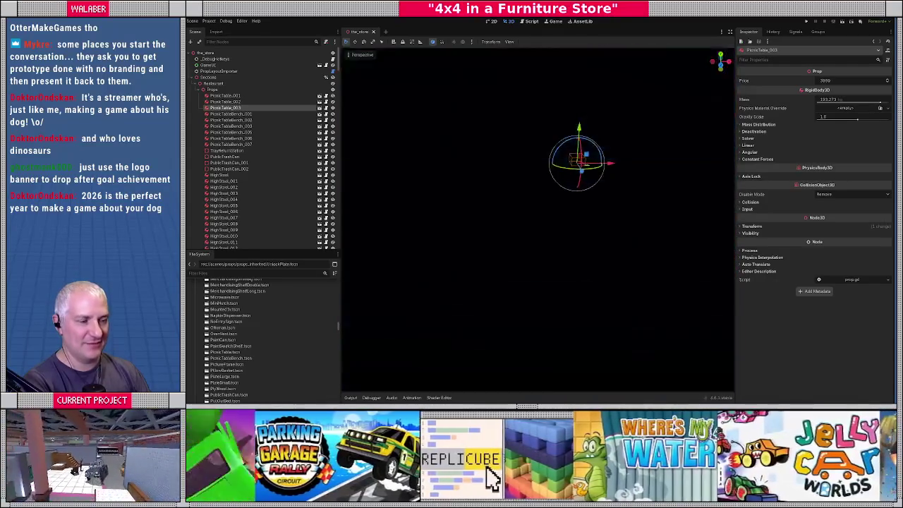
{"action": "key", "text": "d"}
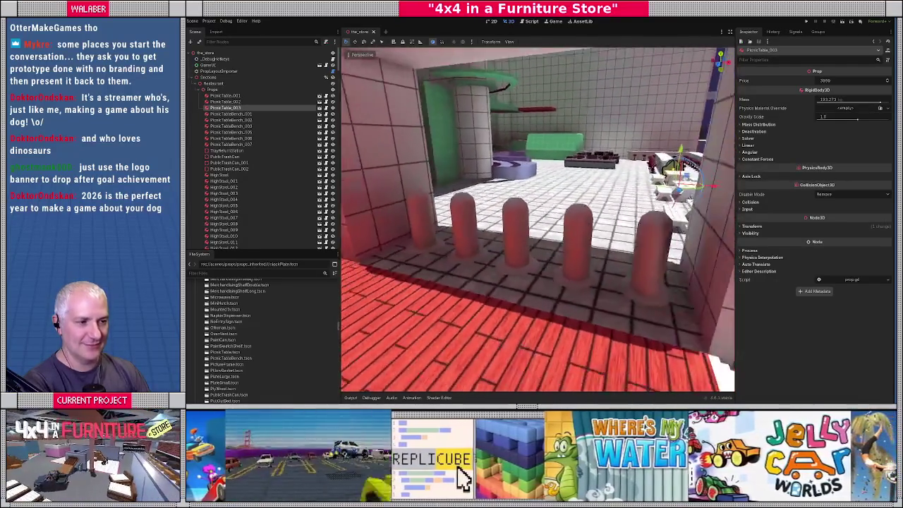
{"action": "key", "text": "a"}
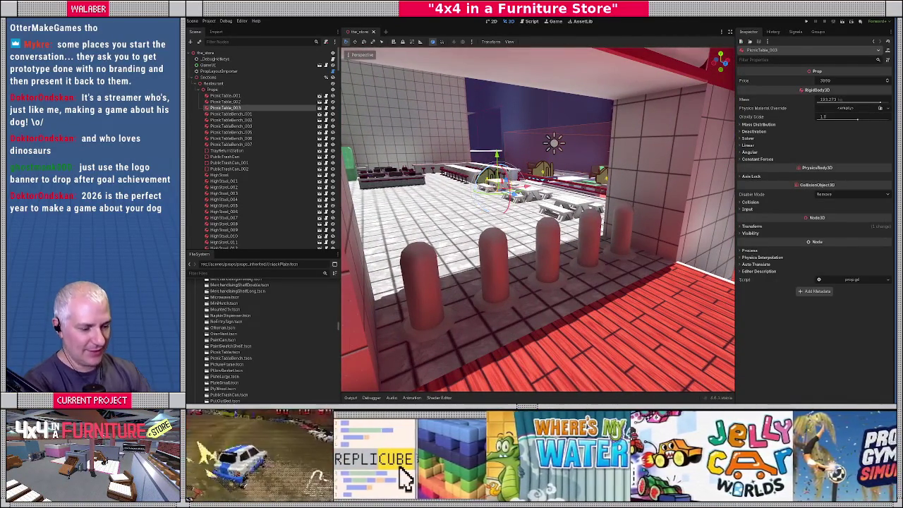
{"action": "key", "text": "F5"}
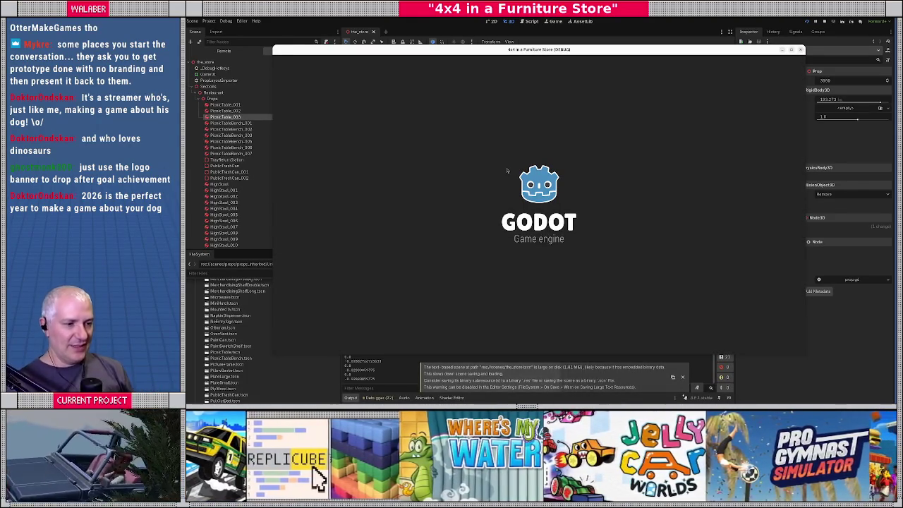
- Skip the intro dialog and drive the jeep until 2 of 6 stars are touched
{"action": "key", "text": "Return"}
{"action": "key", "text": "Return"}
{"action": "key", "text": "Return"}
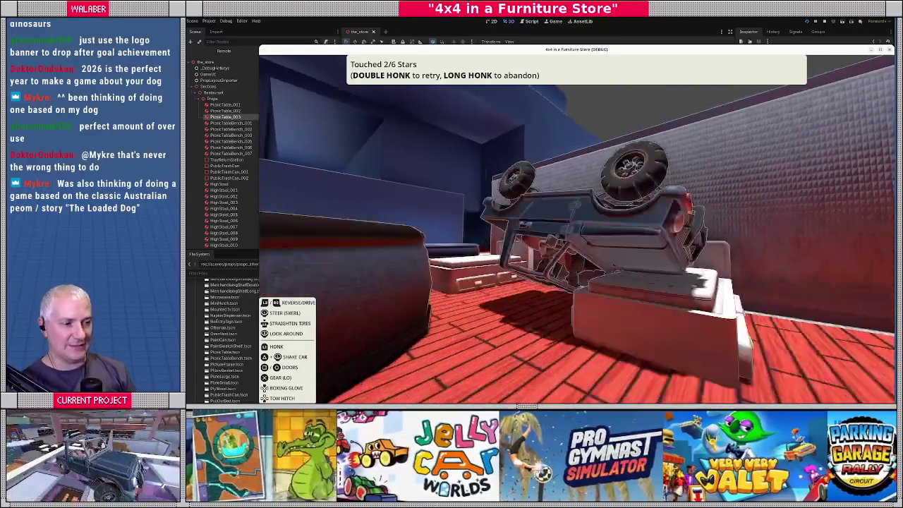
- Honk to retry the challenge, play on to 5 of 6 stars, then stop the game
{"action": "key", "text": "h"}
{"action": "key", "text": "h"}
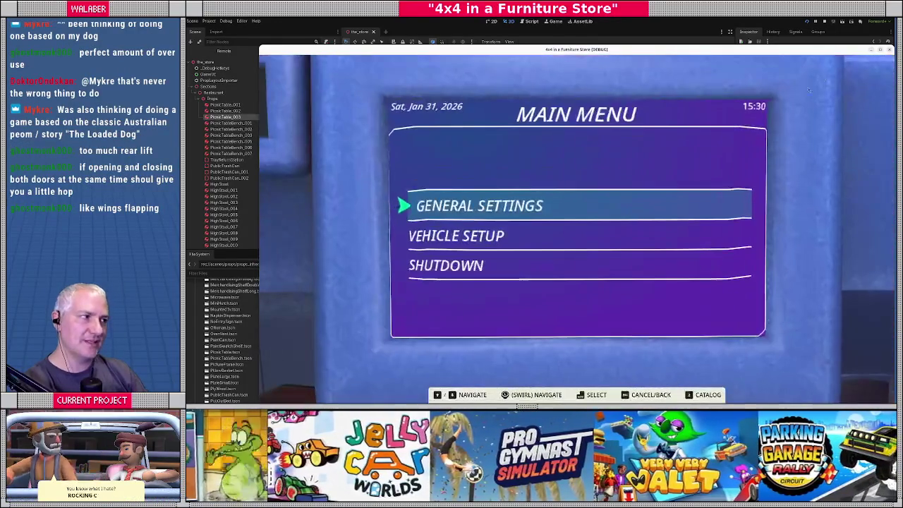
{"action": "left_click", "coordinate": [824, 23]}
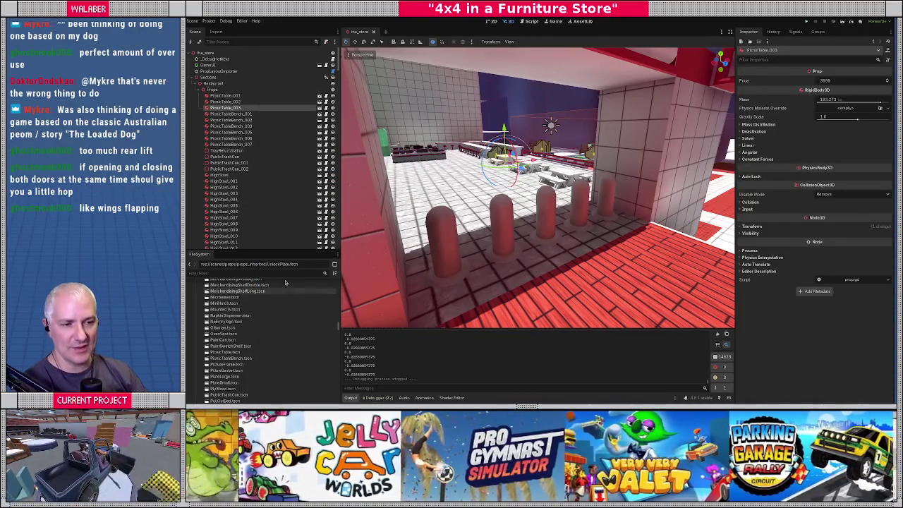
- Filter the project files for 'unlock' and open the UnlockPlate scene
{"action": "left_click", "coordinate": [281, 275]}
{"action": "type", "text": "unlock"}
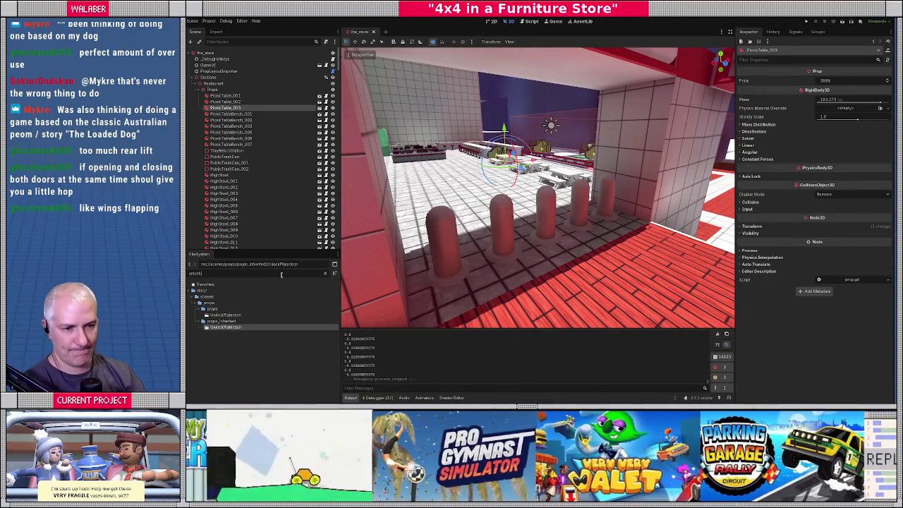
{"action": "double_click", "coordinate": [226, 328]}
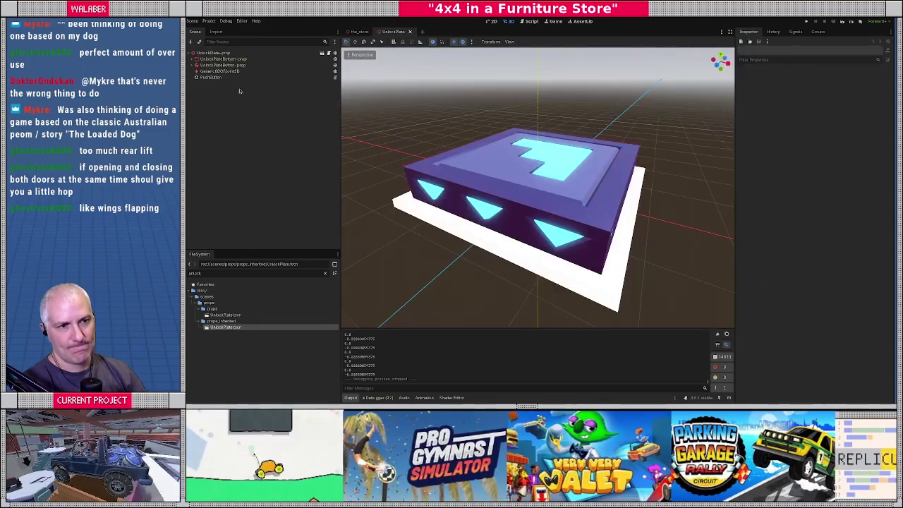
- Put UnlockPlateButton-prop on the Ground collision layer
{"action": "left_click", "coordinate": [236, 65]}
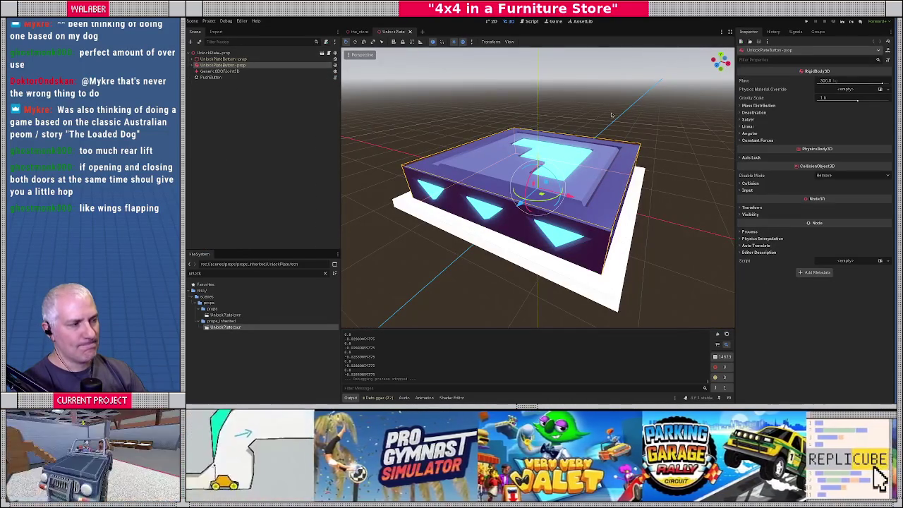
{"action": "left_click", "coordinate": [750, 183]}
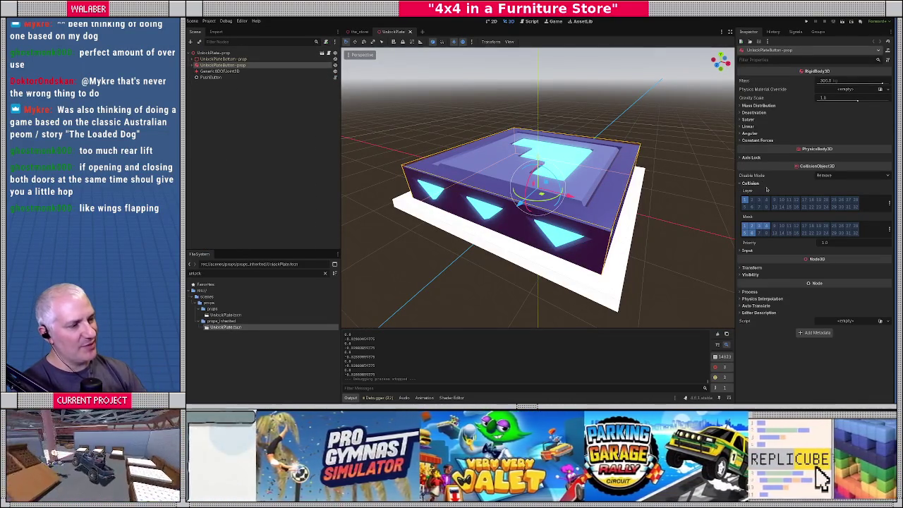
{"action": "left_click", "coordinate": [890, 203]}
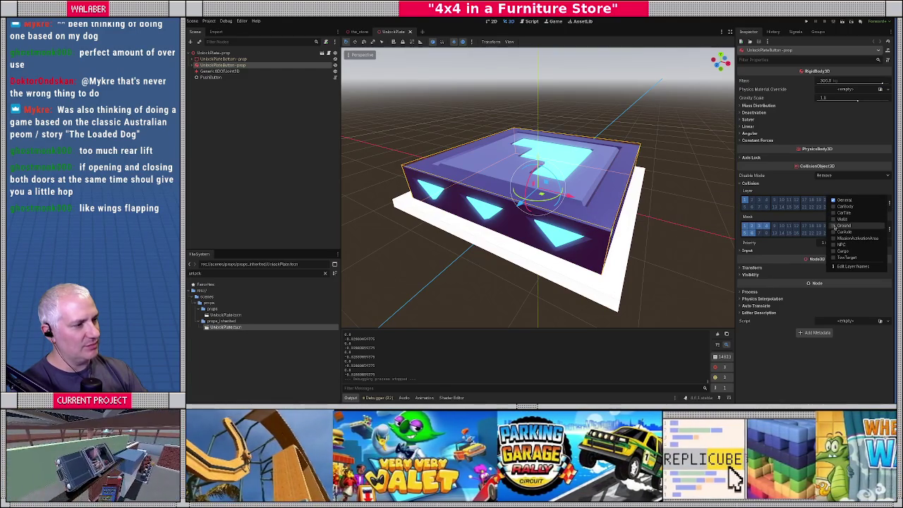
{"action": "left_click", "coordinate": [837, 225]}
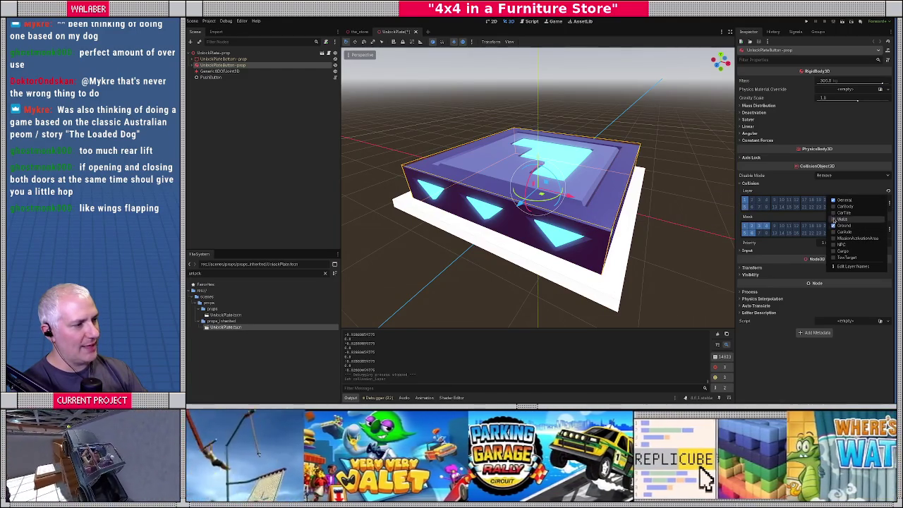
{"action": "left_click", "coordinate": [838, 205]}
{"action": "left_click", "coordinate": [796, 218]}
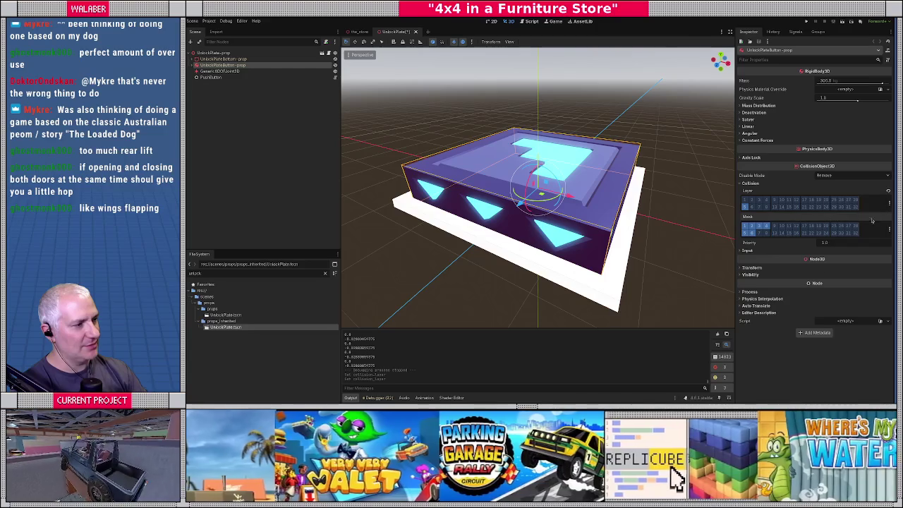
- Remove the General and Ground layers from the button's collision mask, then deselect it
{"action": "left_click", "coordinate": [888, 230]}
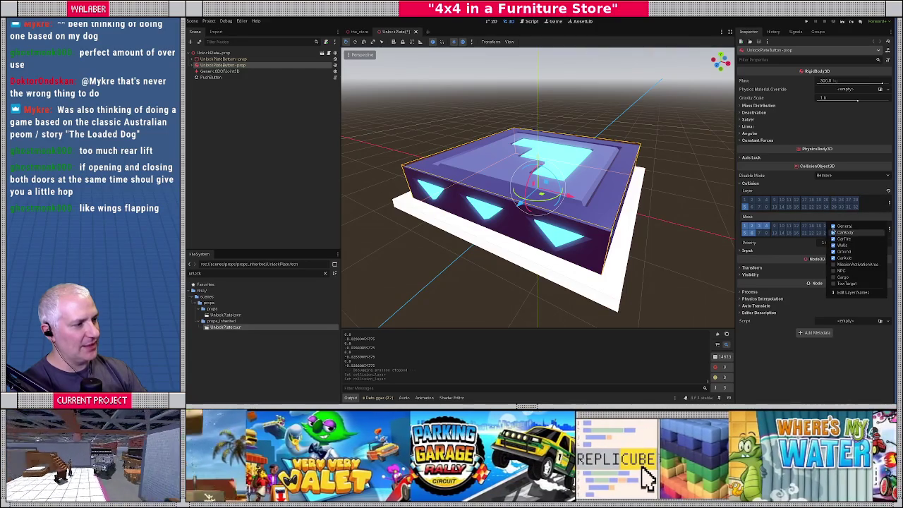
{"action": "left_click", "coordinate": [833, 251]}
{"action": "left_click", "coordinate": [833, 226]}
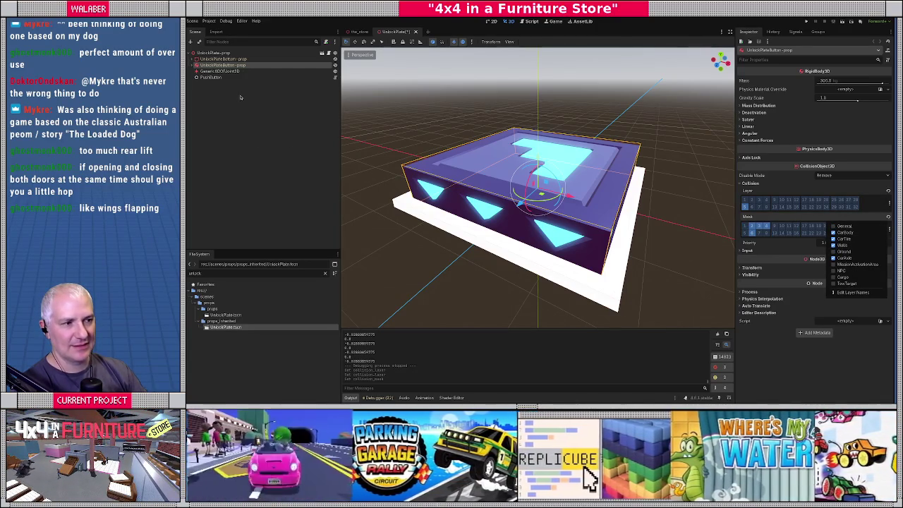
{"action": "left_click", "coordinate": [242, 98]}
{"action": "left_click", "coordinate": [222, 65]}
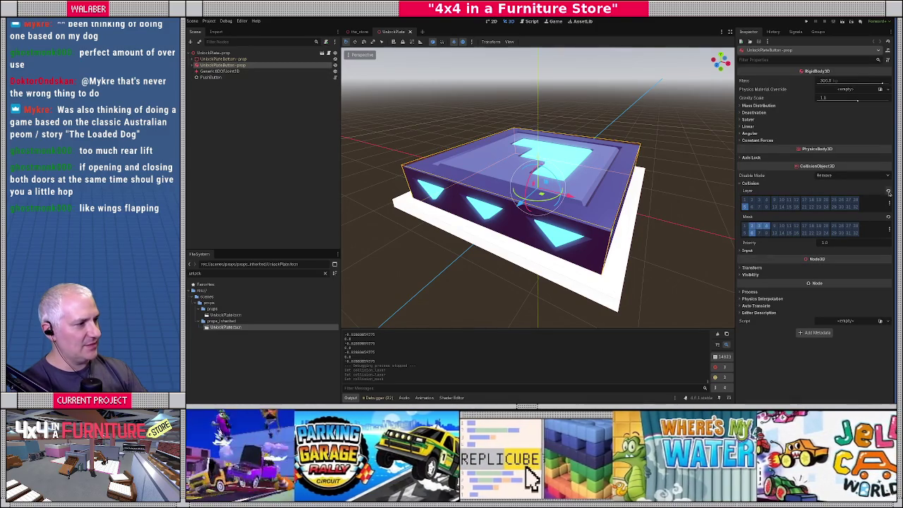
{"action": "left_click", "coordinate": [258, 106]}
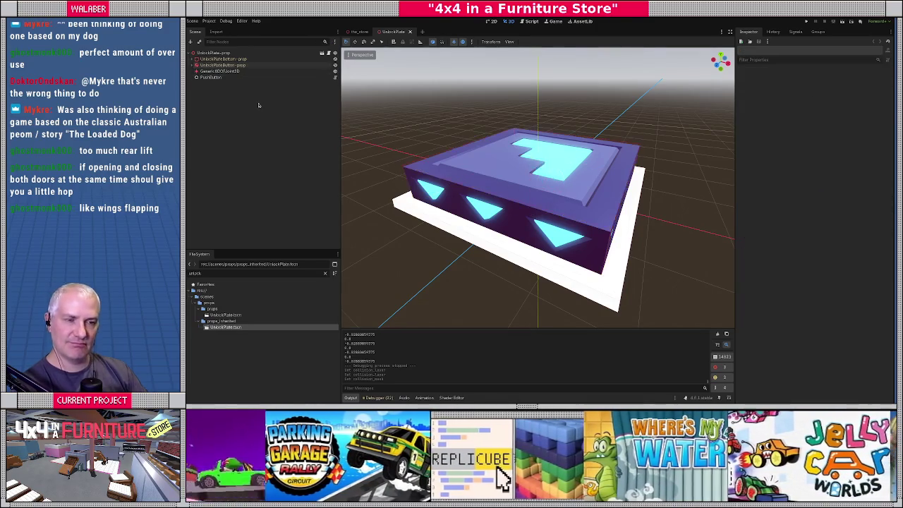
{"action": "key", "text": "F5"}
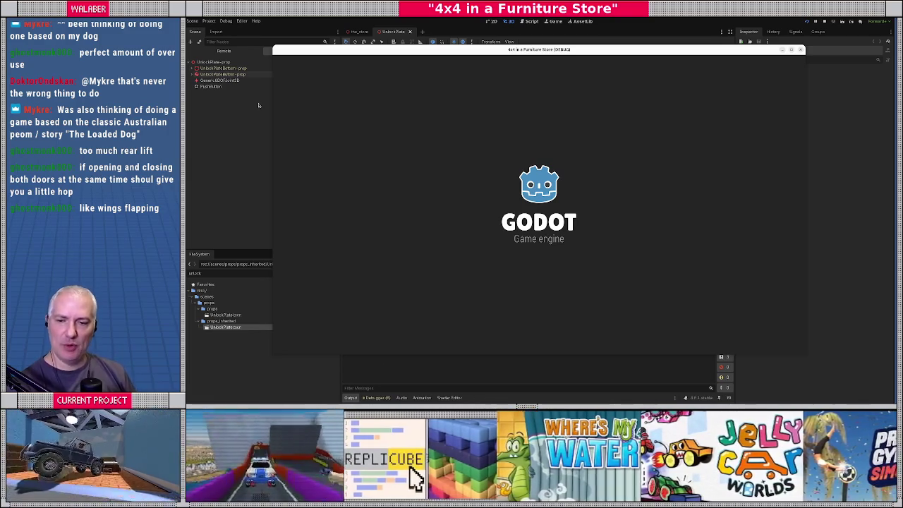
{"action": "key", "text": "Return"}
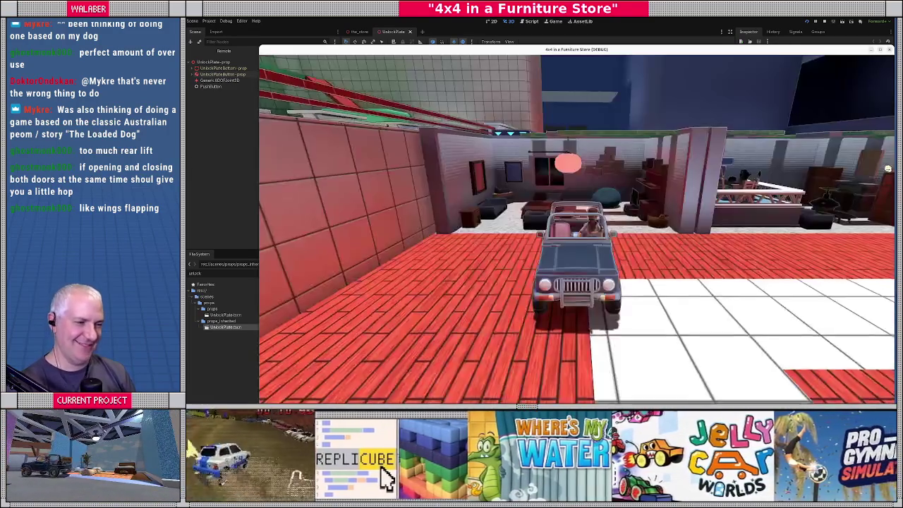
{"action": "key", "text": "q"}
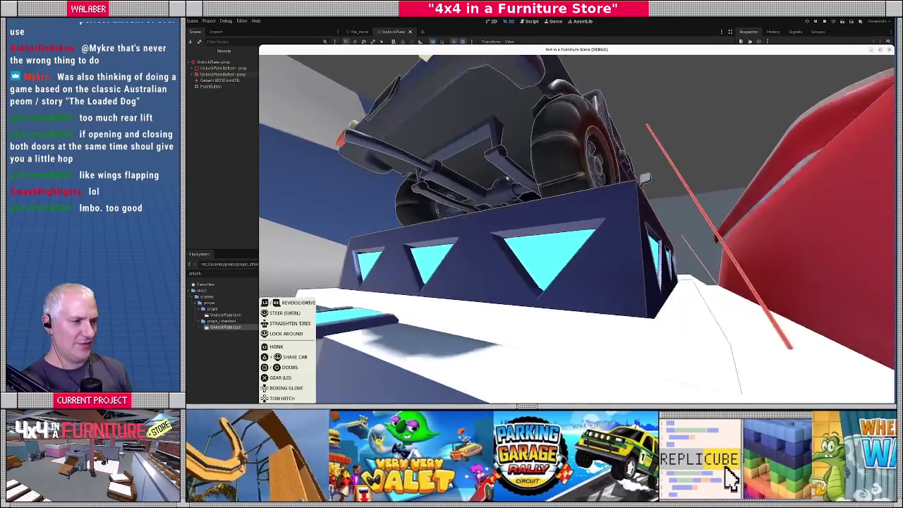
{"action": "key", "text": "F8"}
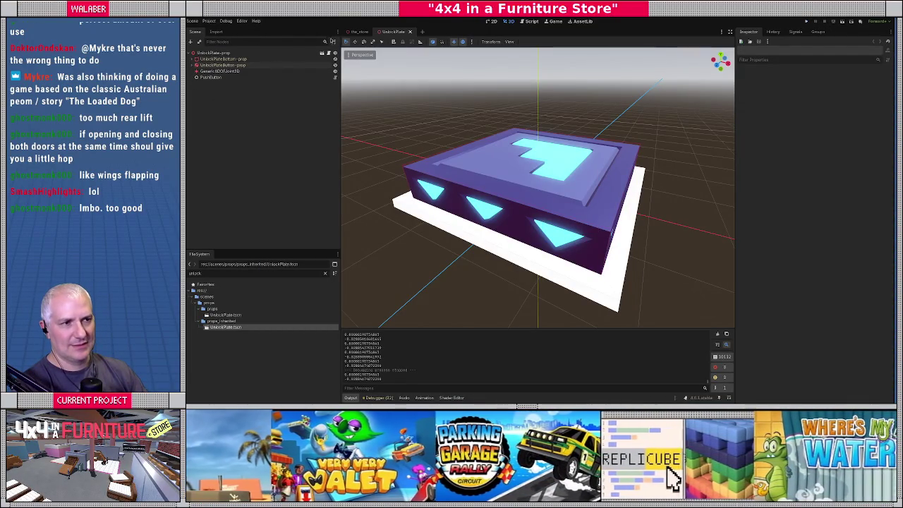
- Give Generic6DOFJoint3D Y upper limit 0.4, lower 0.0, spring equilibrium -0.4, and save
{"action": "left_click", "coordinate": [215, 72]}
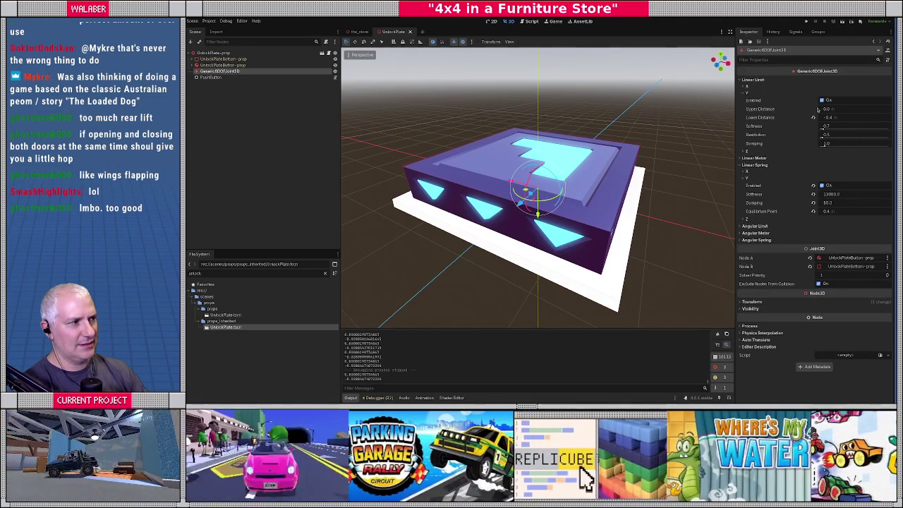
{"action": "left_click", "coordinate": [850, 110]}
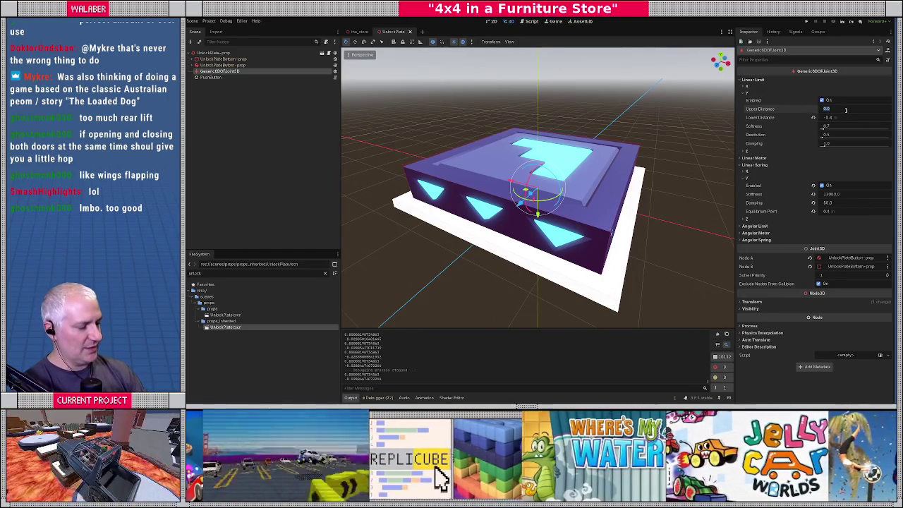
{"action": "type", "text": "0."}
{"action": "key", "text": "Tab"}
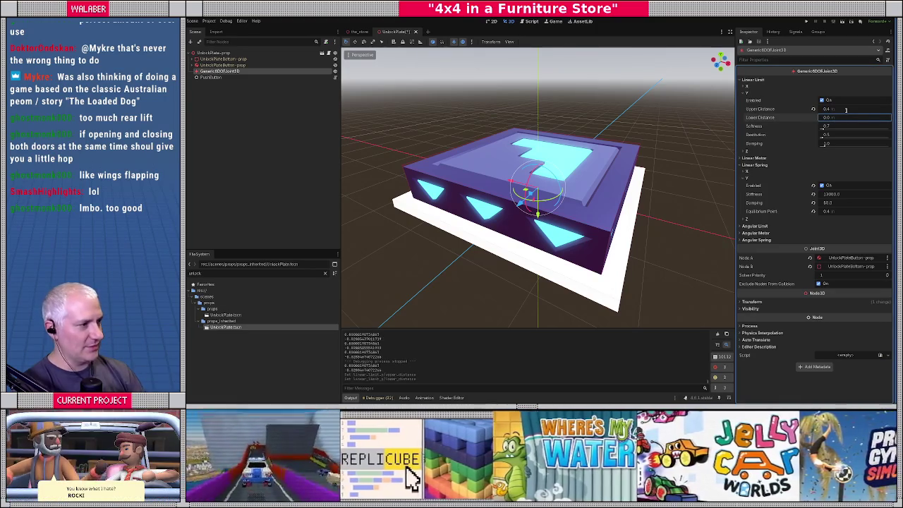
{"action": "left_click", "coordinate": [845, 210]}
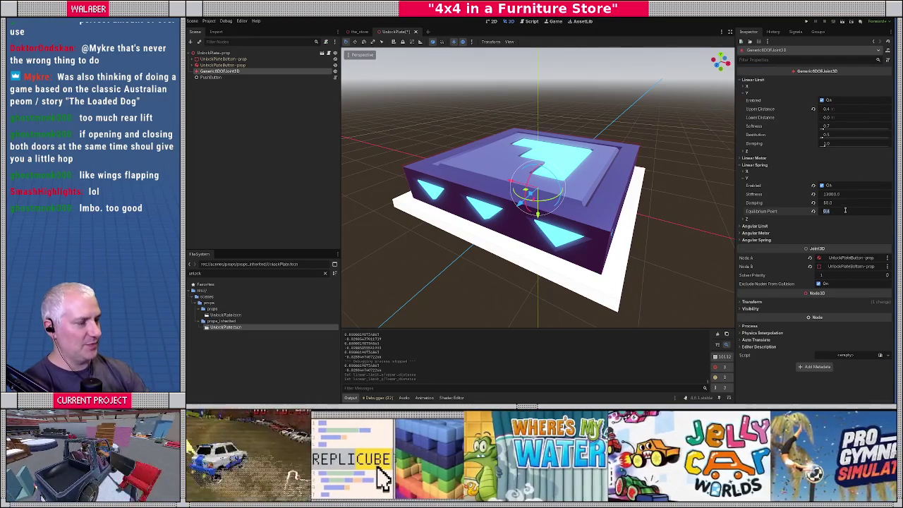
{"action": "type", "text": "-0.4"}
{"action": "key", "text": "Return"}
{"action": "key", "text": "ctrl+s"}
{"action": "left_click", "coordinate": [360, 33]}
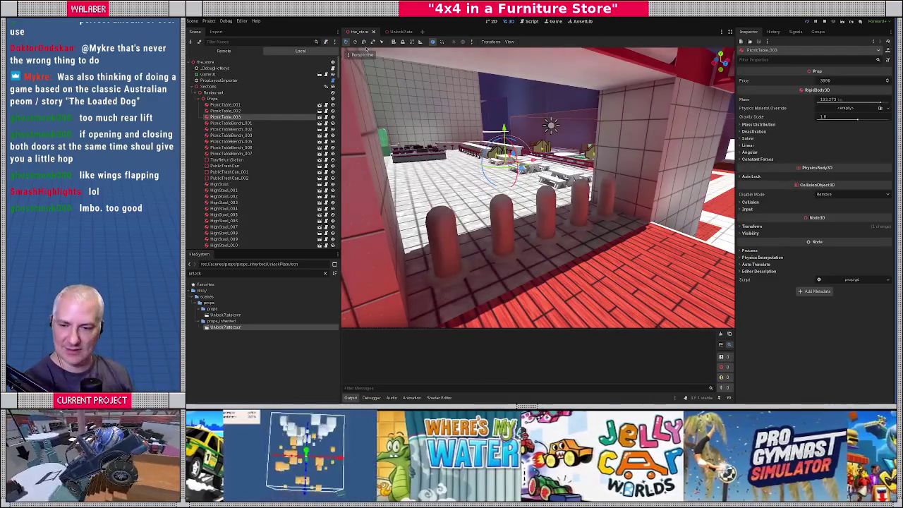
{"action": "key", "text": "F5"}
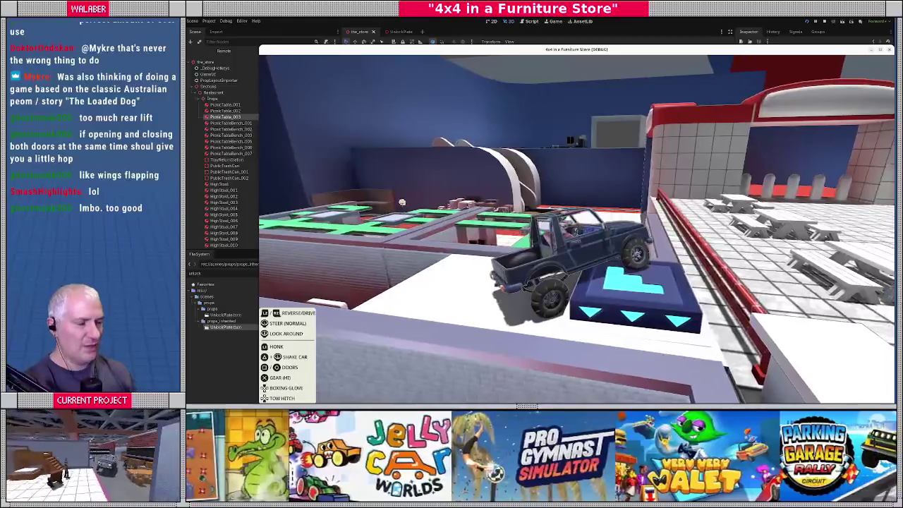
{"action": "key", "text": "Escape"}
{"action": "key", "text": "F8"}
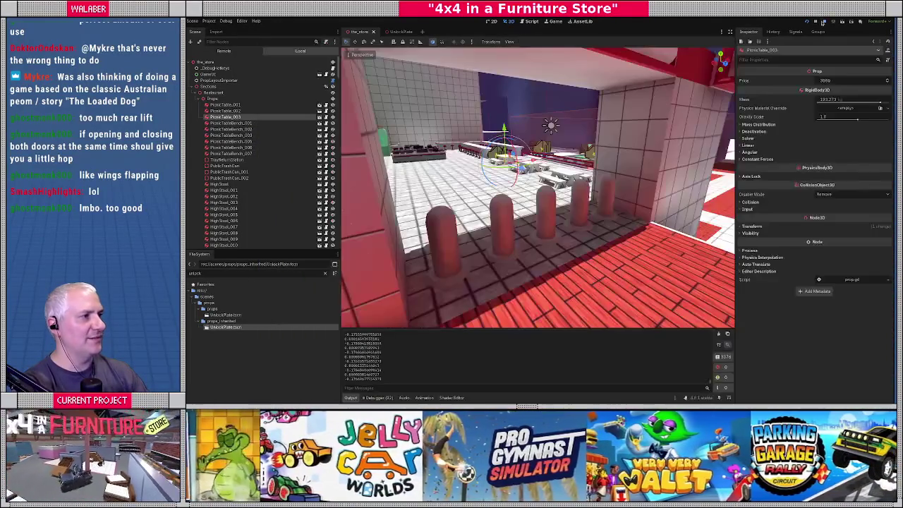
- In UnlockPlate, set PushButton's Below Target to -0.4 and Above Target to 0.4, then save
{"action": "left_click", "coordinate": [393, 31]}
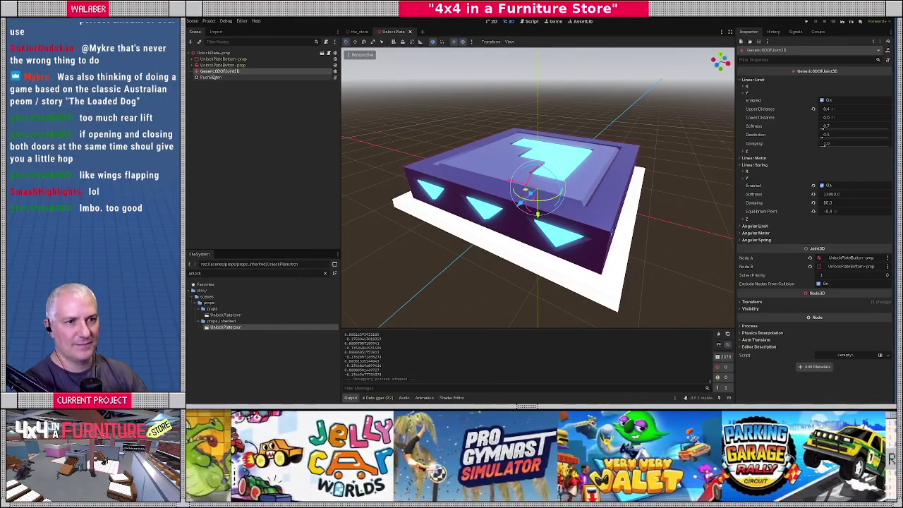
{"action": "left_click", "coordinate": [222, 65]}
{"action": "left_click_drag", "start_coordinate": [449, 127], "coordinate": [441, 84]}
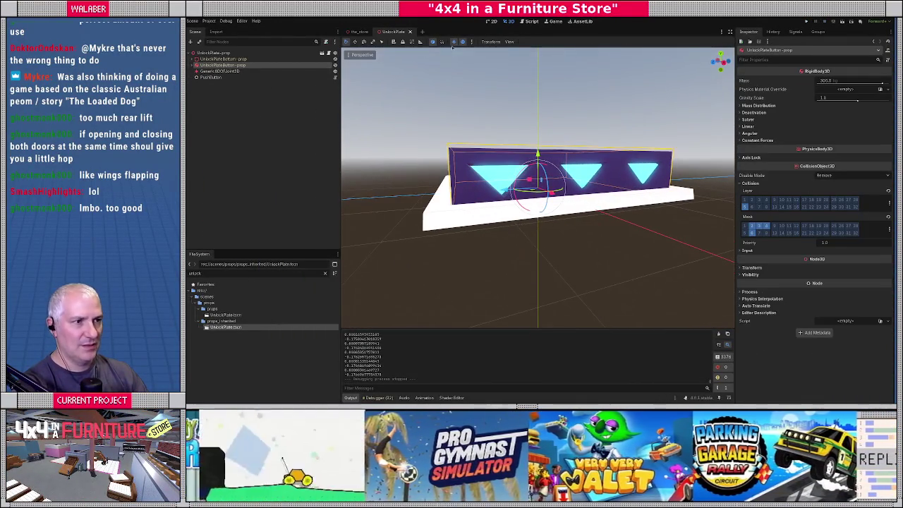
{"action": "left_click", "coordinate": [222, 71]}
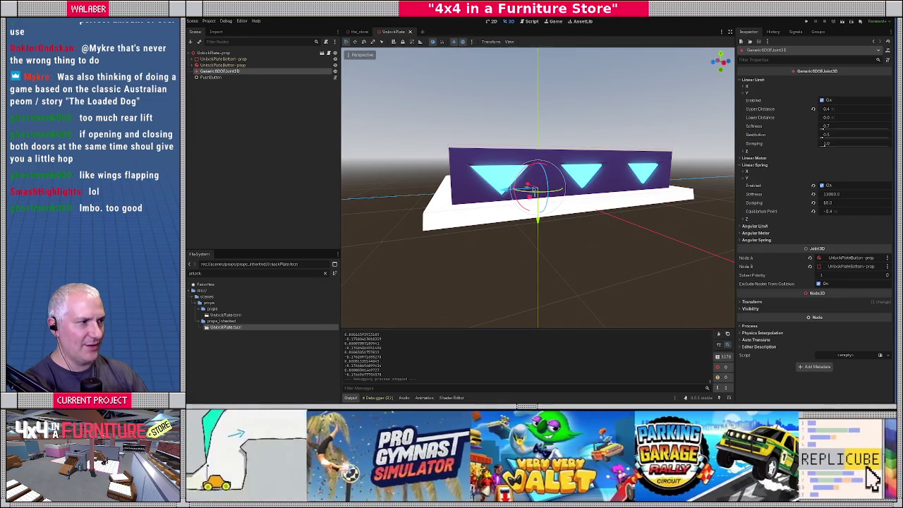
{"action": "left_click_drag", "start_coordinate": [589, 217], "coordinate": [574, 217]}
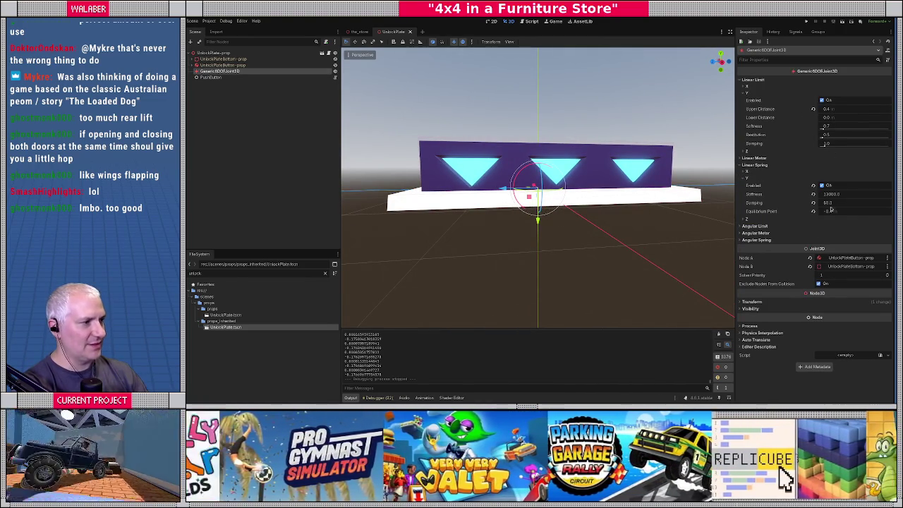
{"action": "left_click", "coordinate": [219, 77]}
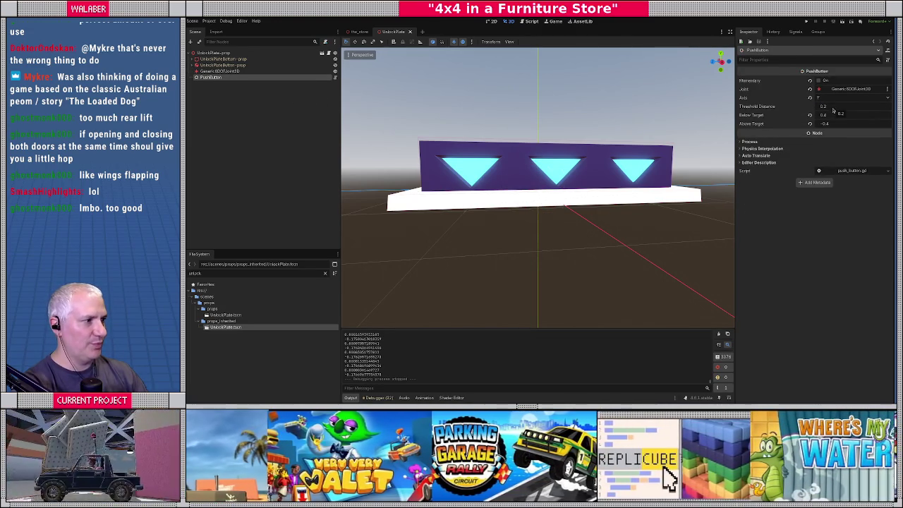
{"action": "left_click", "coordinate": [823, 115]}
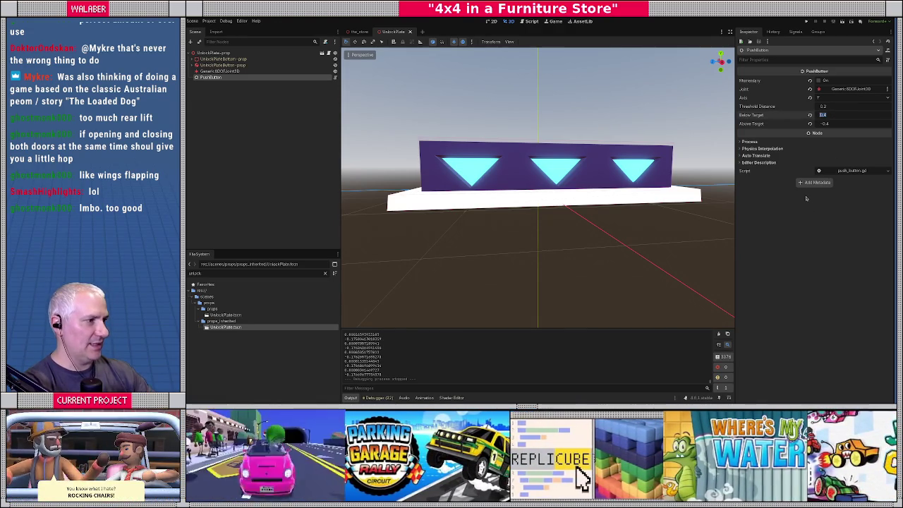
{"action": "type", "text": "-0"}
{"action": "key", "text": "Tab"}
{"action": "type", "text": "0.4"}
{"action": "key", "text": "Return"}
{"action": "key", "text": "ctrl+s"}
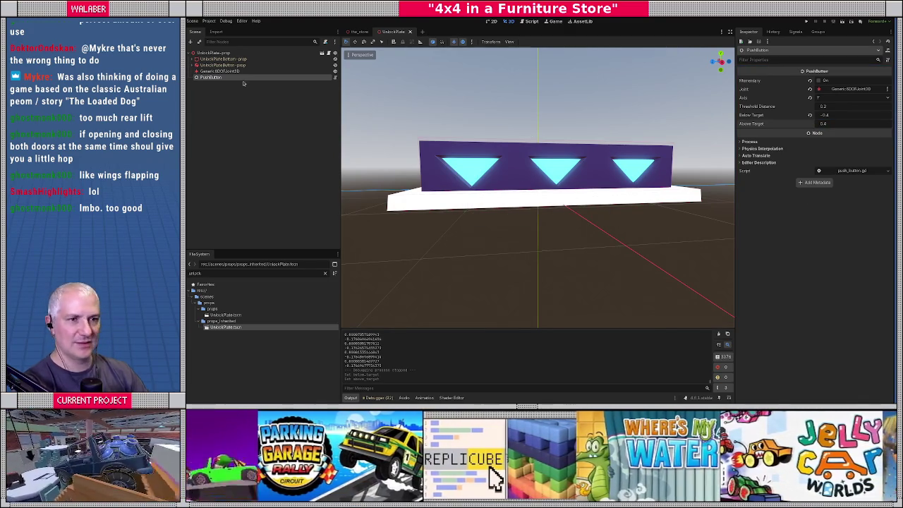
- Make UnlockPlateBottom-prop the joint's Node A and UnlockPlateButton-prop its Node B, then save
{"action": "left_click", "coordinate": [233, 73]}
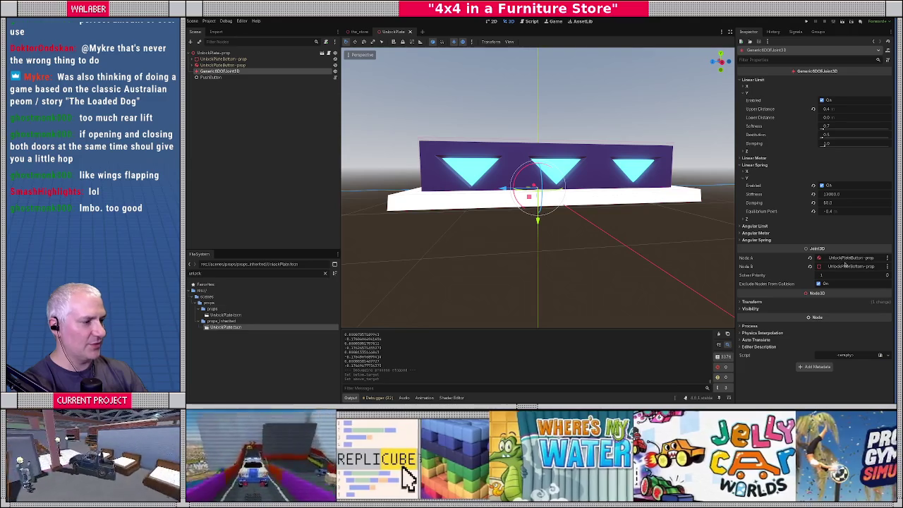
{"action": "left_click", "coordinate": [844, 262]}
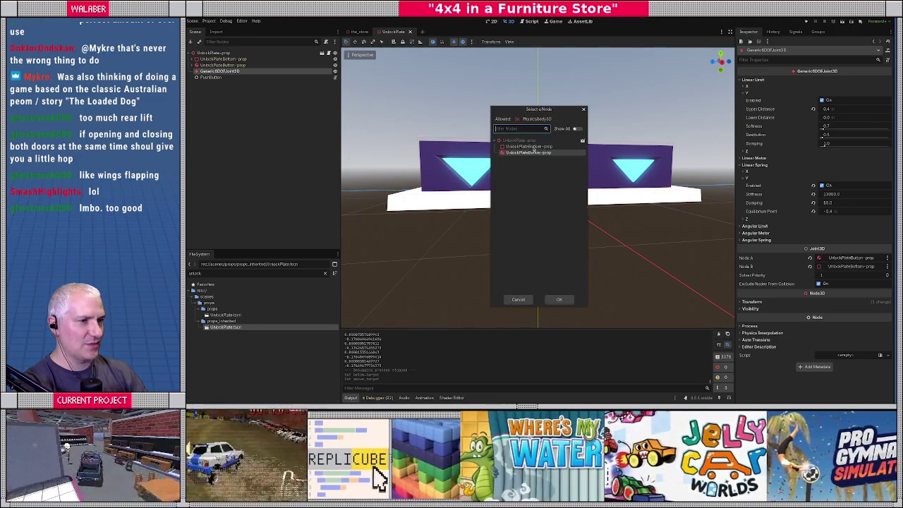
{"action": "key", "text": "Return"}
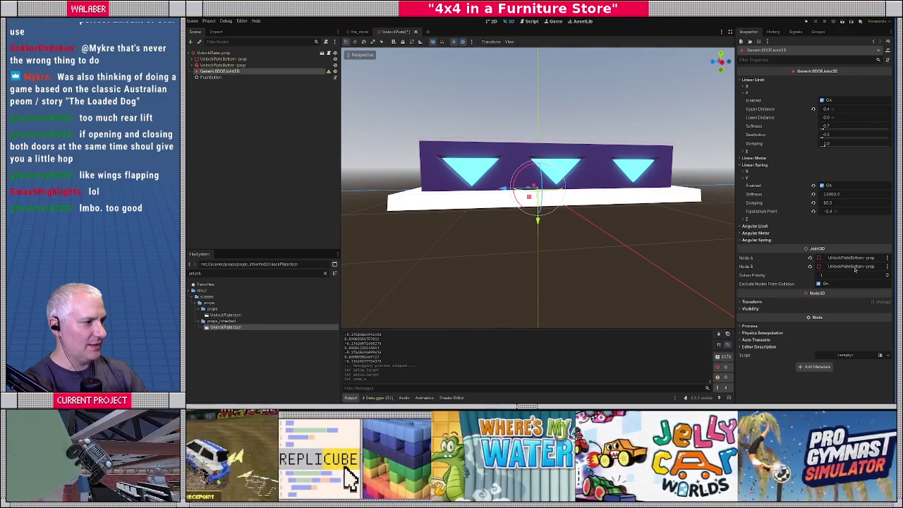
{"action": "left_click", "coordinate": [846, 266]}
{"action": "left_click", "coordinate": [525, 152]}
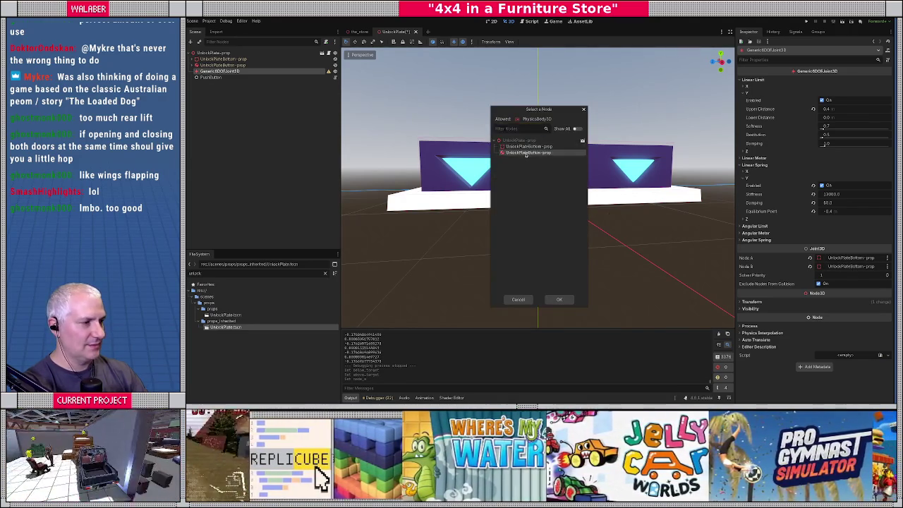
{"action": "key", "text": "Return"}
{"action": "key", "text": "ctrl+s"}
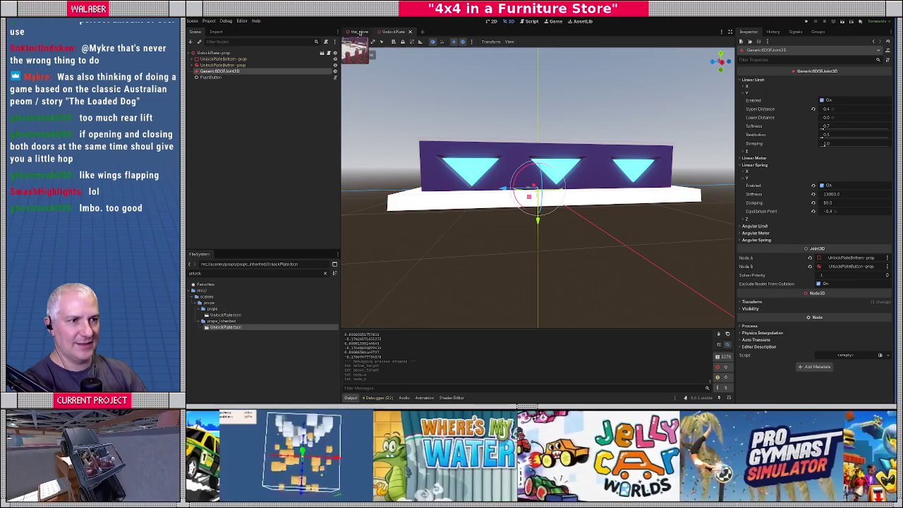
{"action": "key", "text": "ctrl+Tab"}
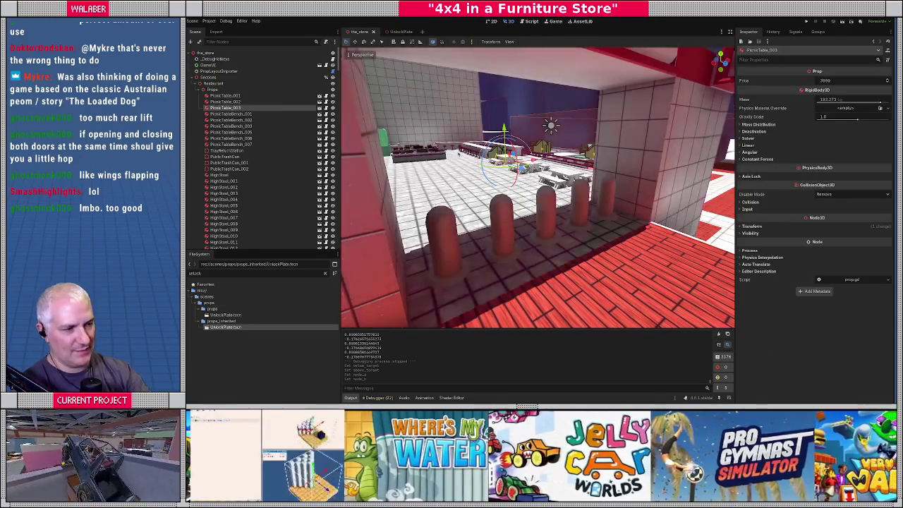
- Run the game, skip the notice, drive the jeep onto the unlock plate, then stop
{"action": "key", "text": "F5"}
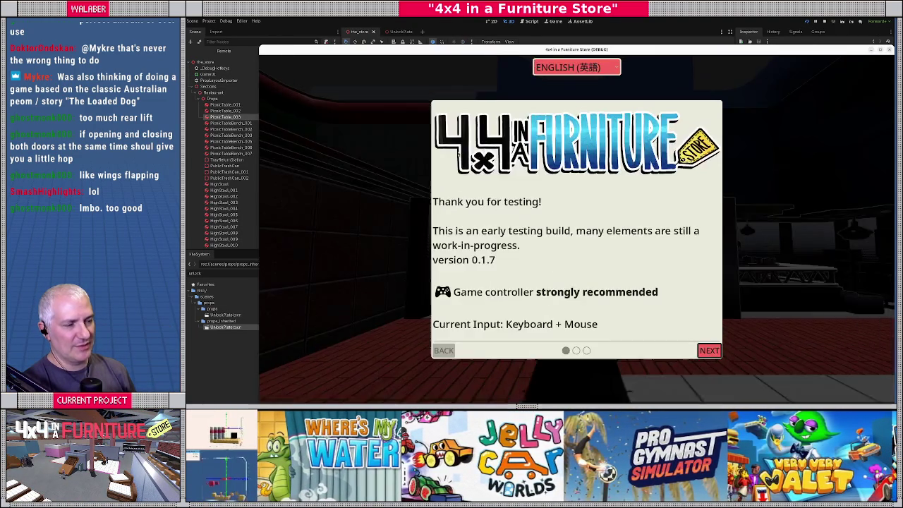
{"action": "key", "text": "Return"}
{"action": "key", "text": "Down"}
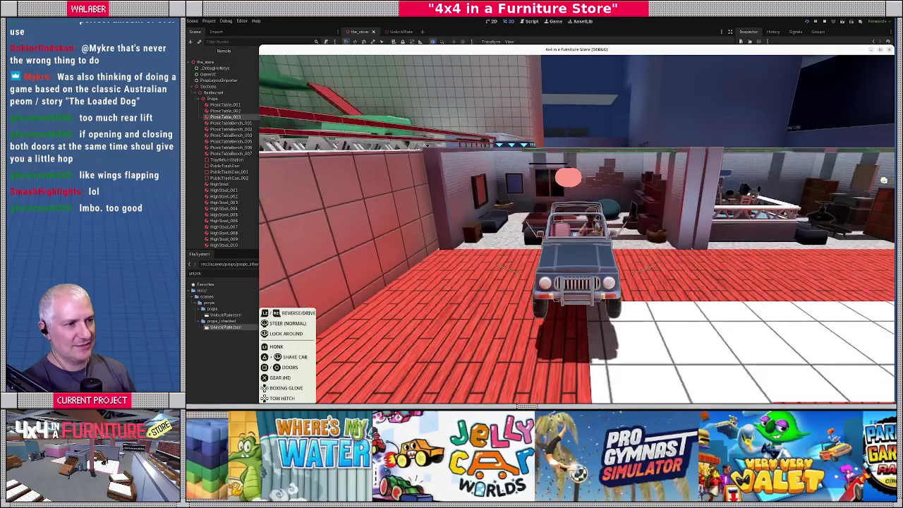
{"action": "key", "text": "Down"}
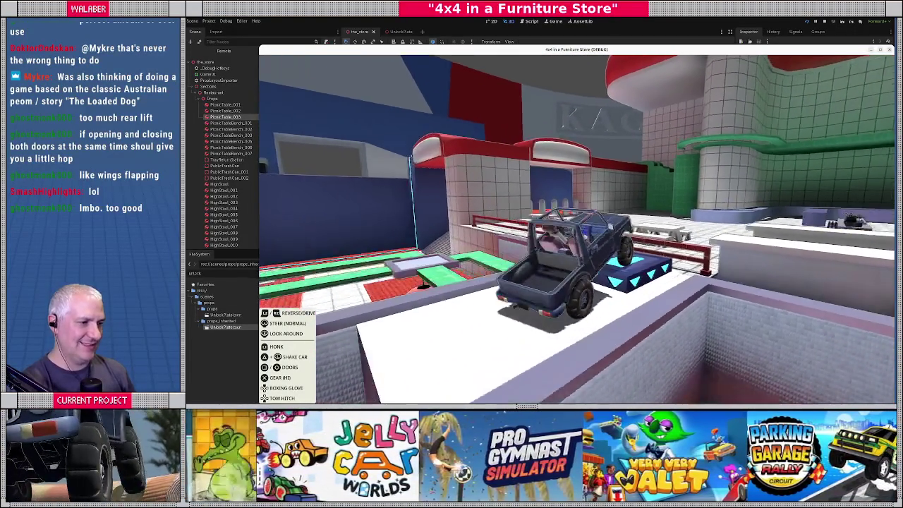
{"action": "key", "text": "Escape"}
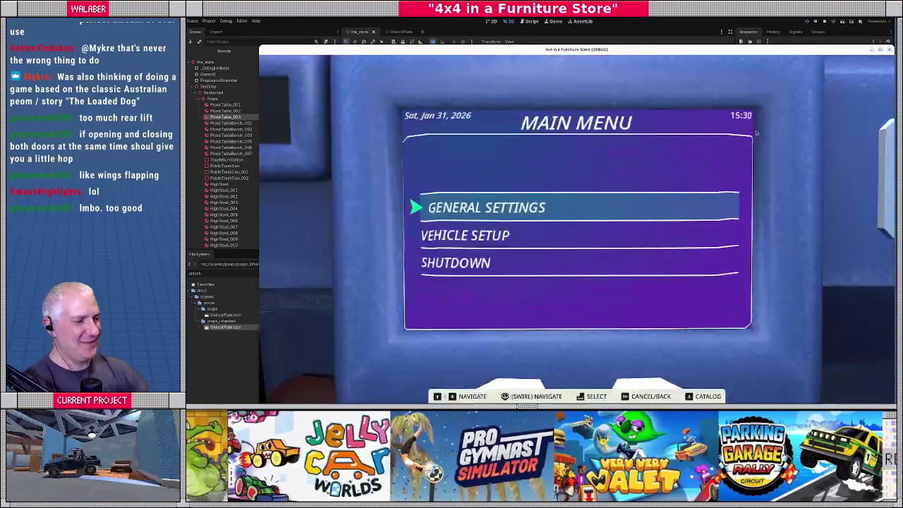
{"action": "key", "text": "F8"}
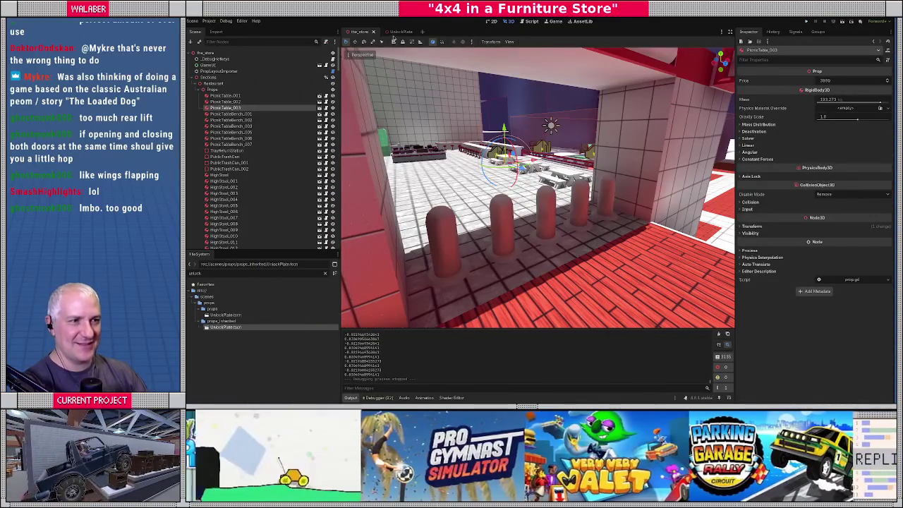
- Pick UnlockPlateButton-prop as Generic6DOFJoint3D's Node B, then select the button body
{"action": "left_click", "coordinate": [397, 33]}
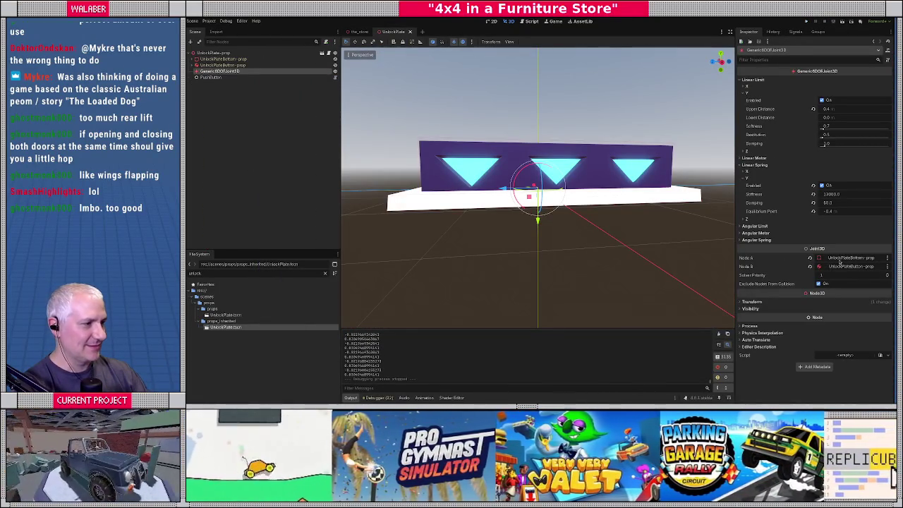
{"action": "left_click", "coordinate": [838, 264]}
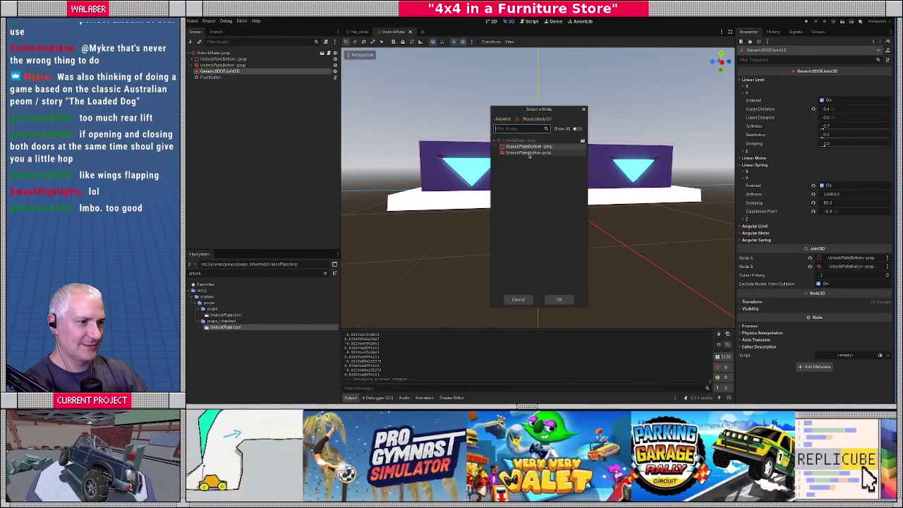
{"action": "double_click", "coordinate": [529, 153]}
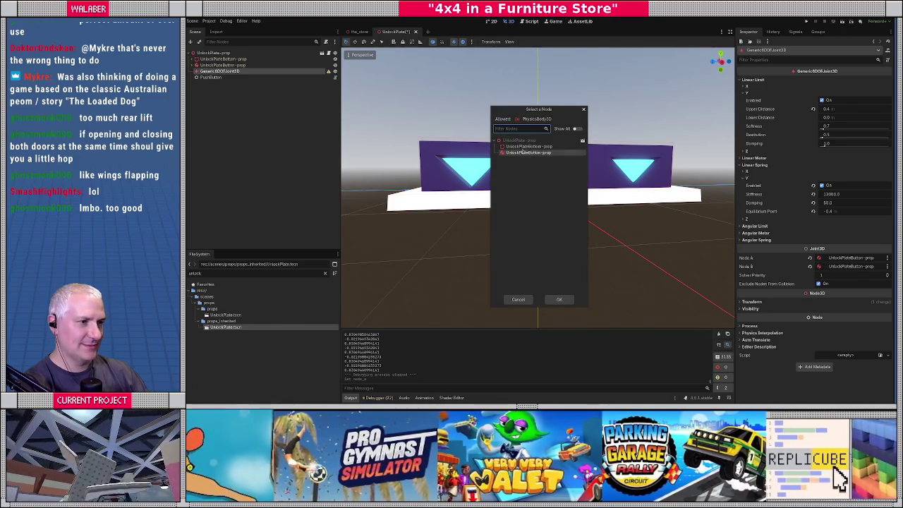
{"action": "double_click", "coordinate": [523, 153]}
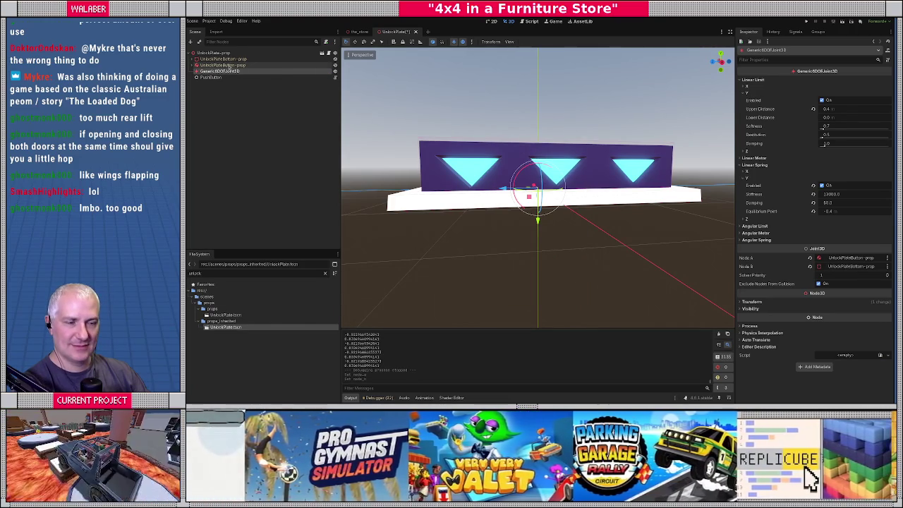
{"action": "left_click", "coordinate": [224, 65]}
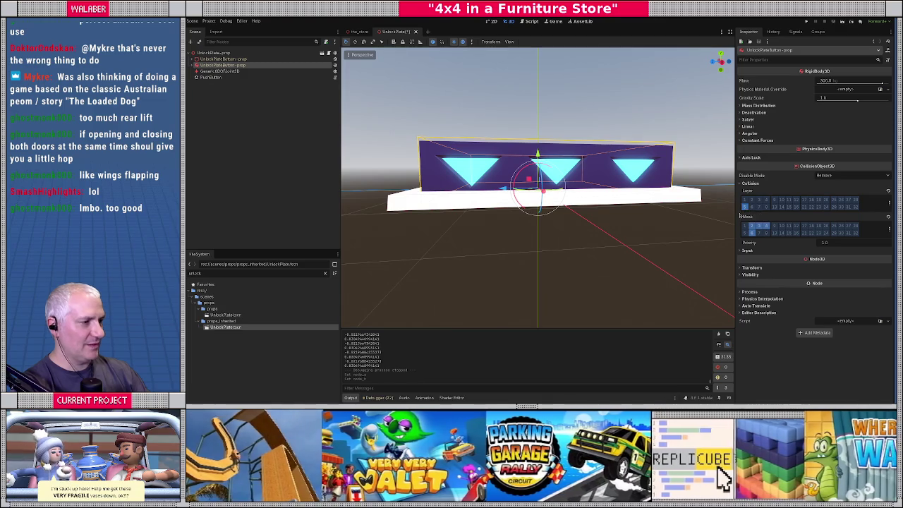
- Uncheck Walls in the UnlockPlateButton-prop block's collision mask, then select the UnlockPlateBottom-prop base
{"action": "left_click", "coordinate": [889, 203]}
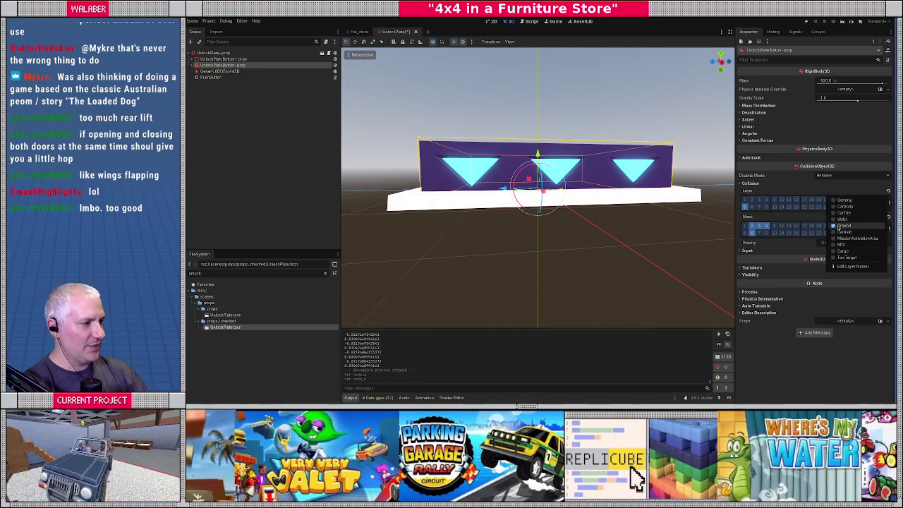
{"action": "left_click", "coordinate": [800, 220]}
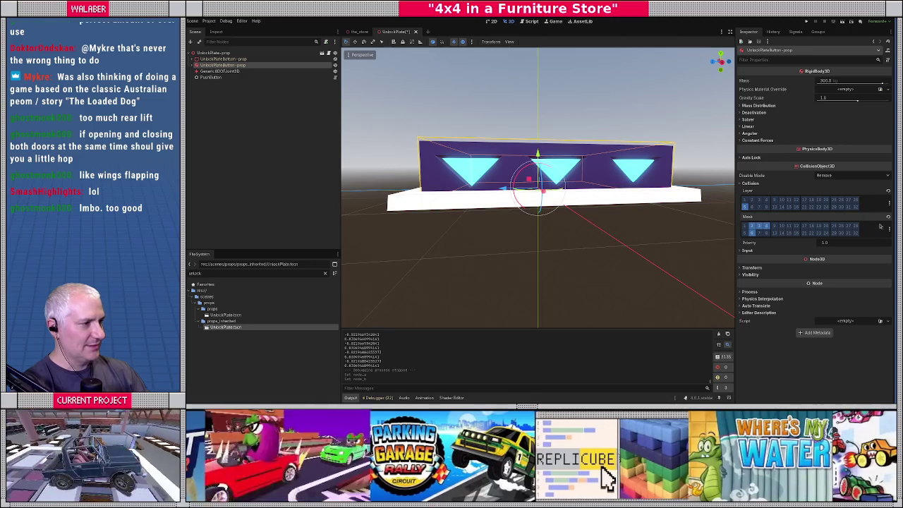
{"action": "left_click", "coordinate": [889, 230]}
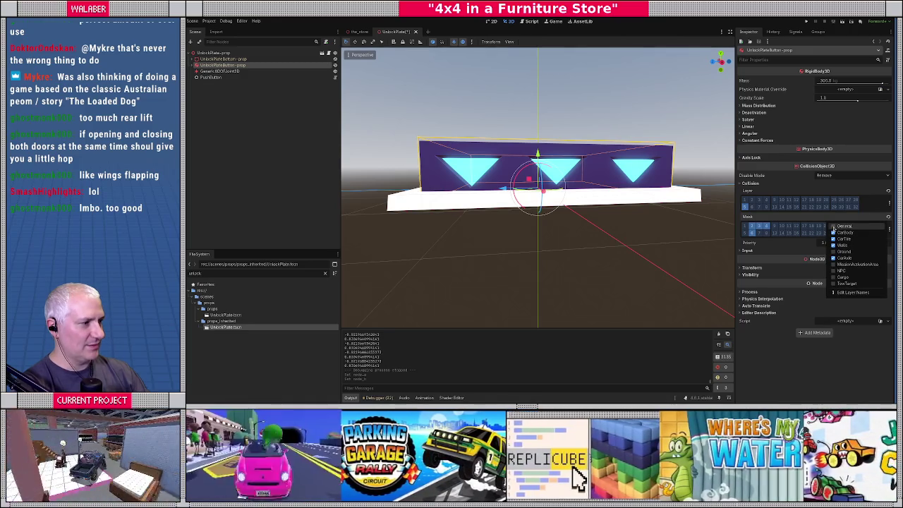
{"action": "left_click", "coordinate": [835, 244]}
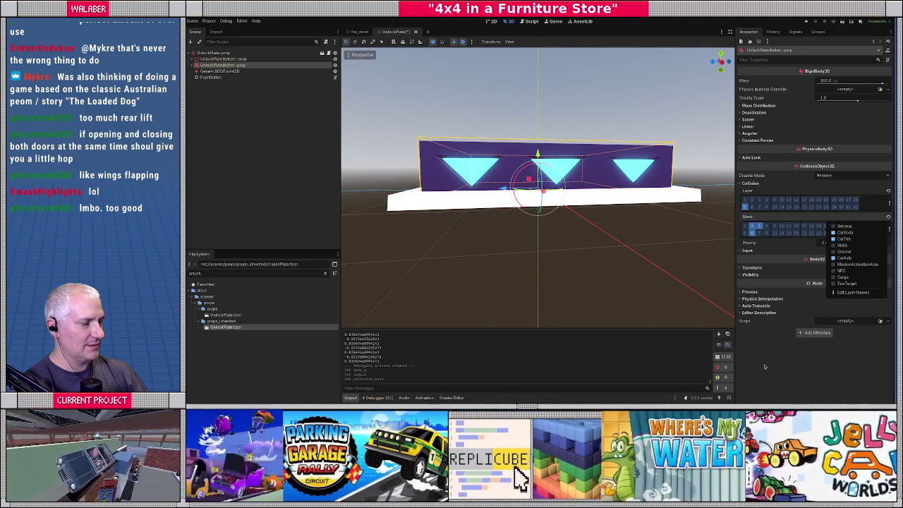
{"action": "left_click", "coordinate": [764, 366]}
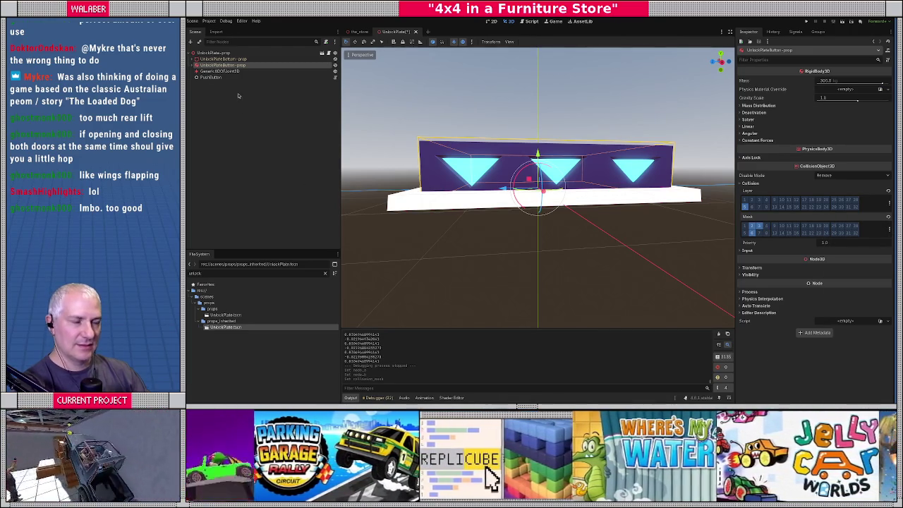
{"action": "left_click", "coordinate": [238, 98]}
{"action": "left_click", "coordinate": [228, 59]}
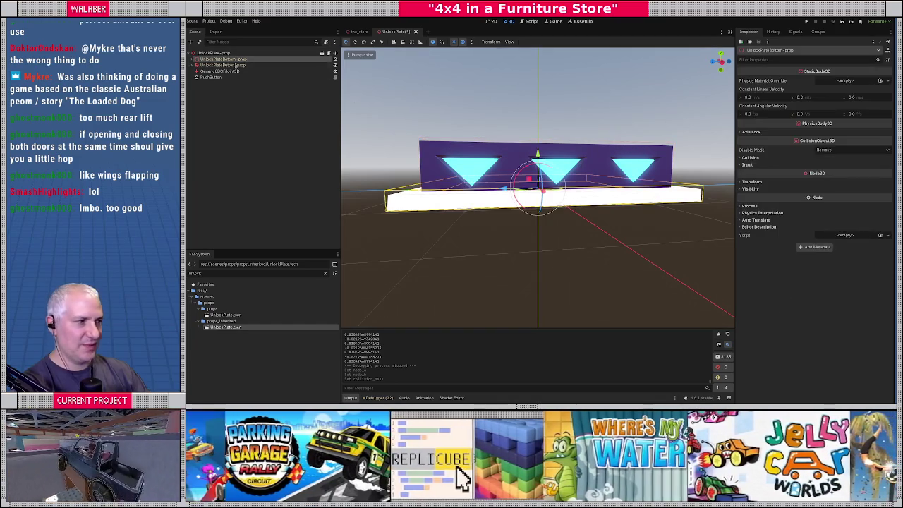
{"action": "left_click", "coordinate": [748, 158]}
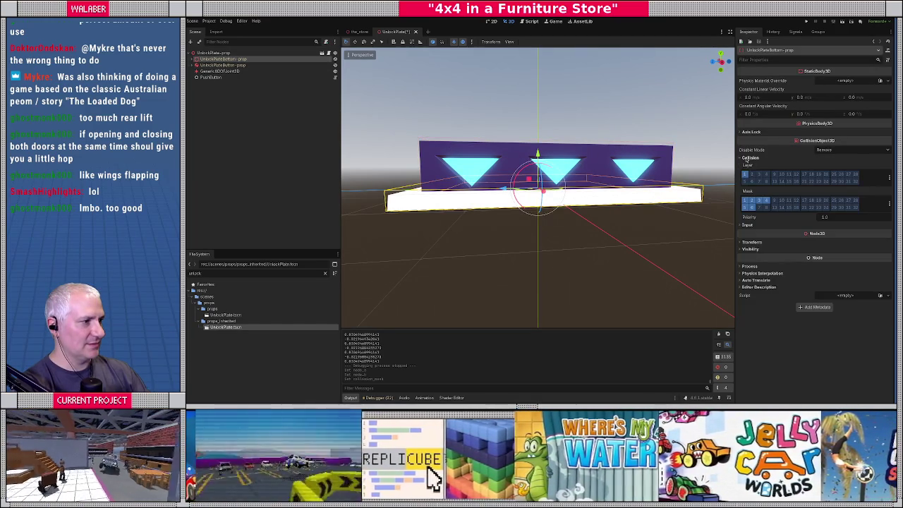
{"action": "left_click", "coordinate": [889, 204]}
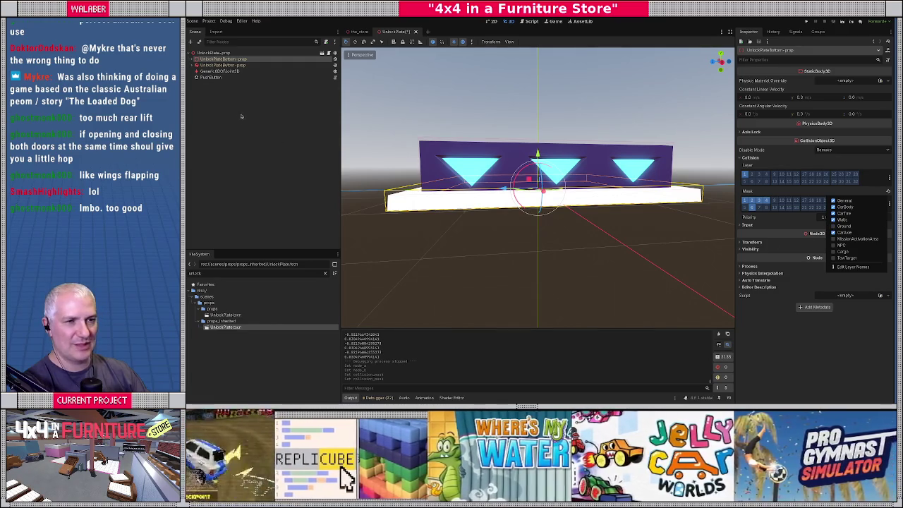
{"action": "left_click", "coordinate": [238, 103]}
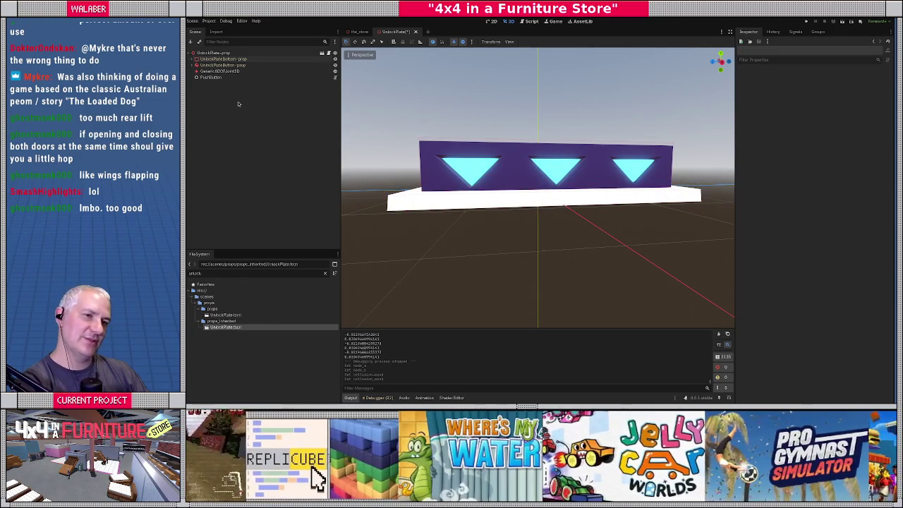
{"action": "left_click", "coordinate": [240, 59]}
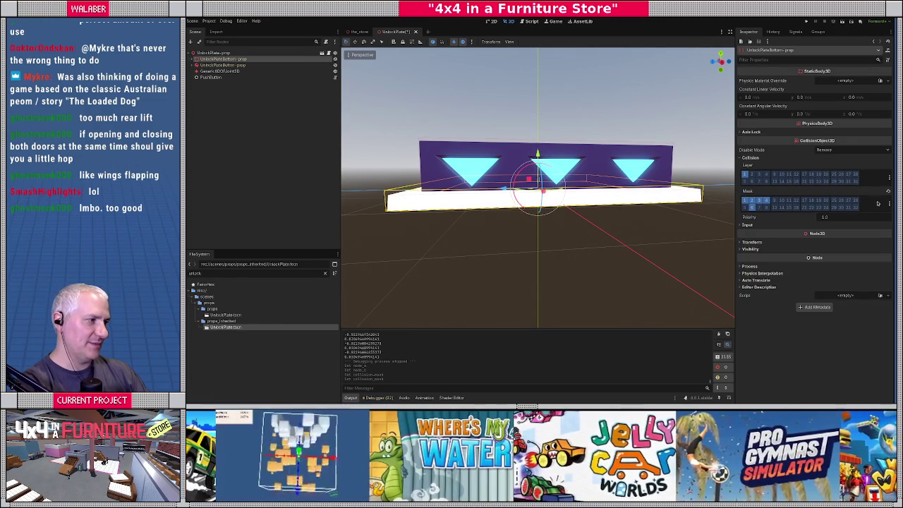
{"action": "left_click", "coordinate": [889, 204]}
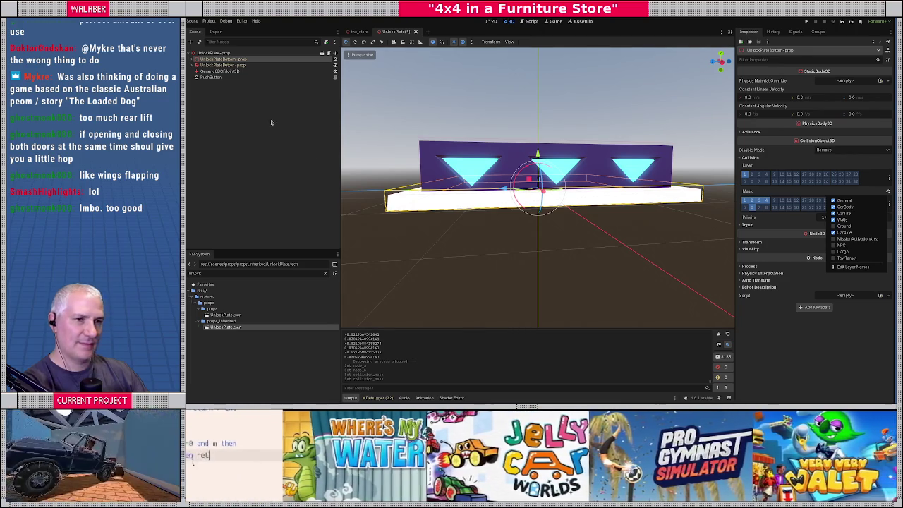
{"action": "left_click", "coordinate": [647, 204]}
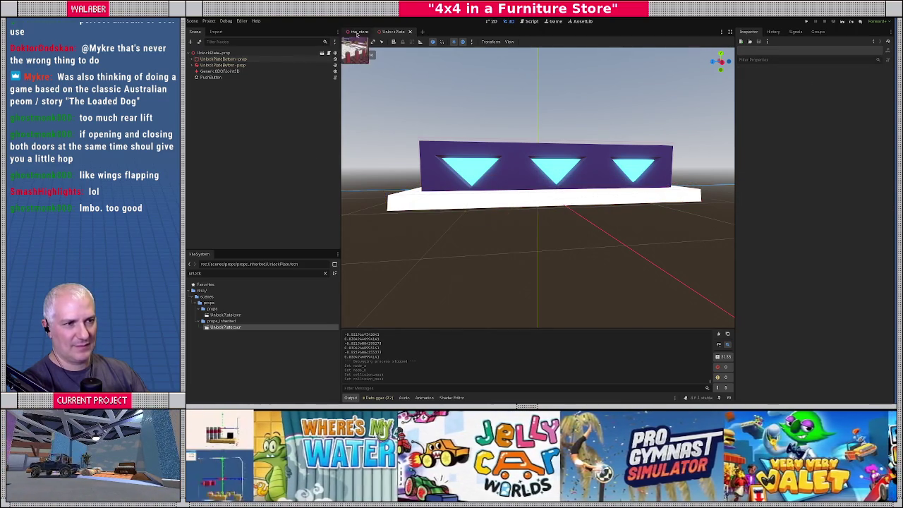
{"action": "left_click", "coordinate": [359, 31]}
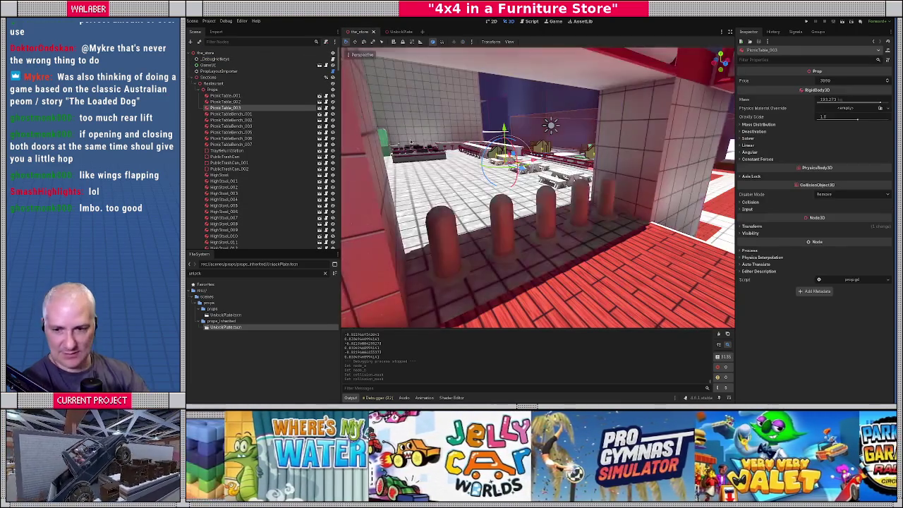
- Run the game, drive the 4x4 through the store onto the unlock plate, open the main menu, then stop it
{"action": "key", "text": "F5"}
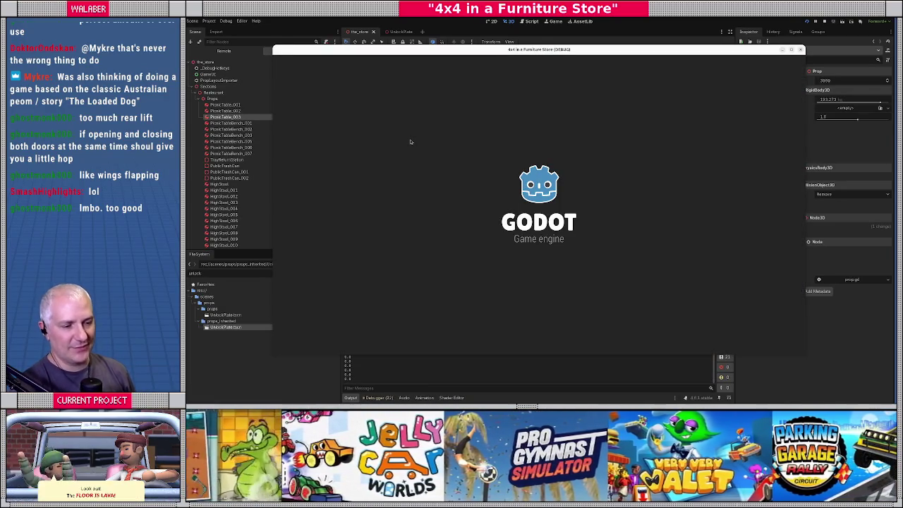
{"action": "key", "text": "Return"}
{"action": "key", "text": "Return"}
{"action": "key", "text": "Down"}
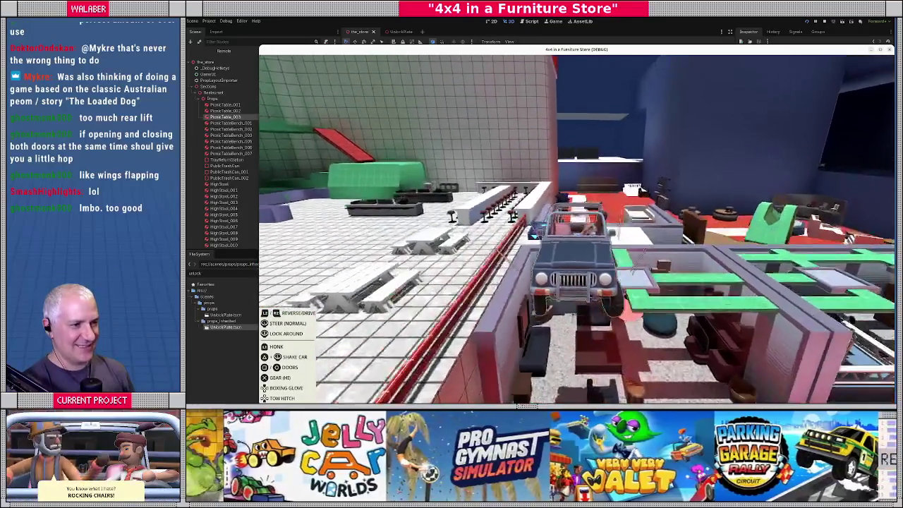
{"action": "key", "text": "Down"}
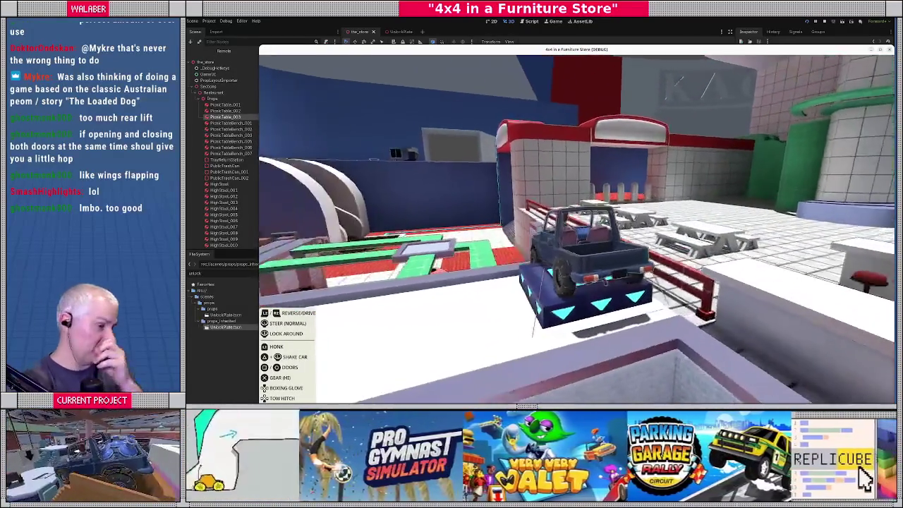
{"action": "key", "text": "Escape"}
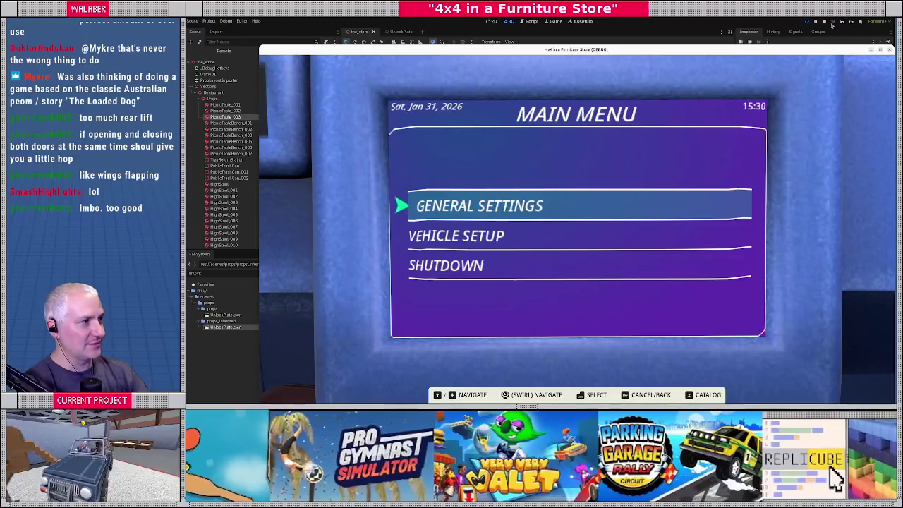
{"action": "key", "text": "F8"}
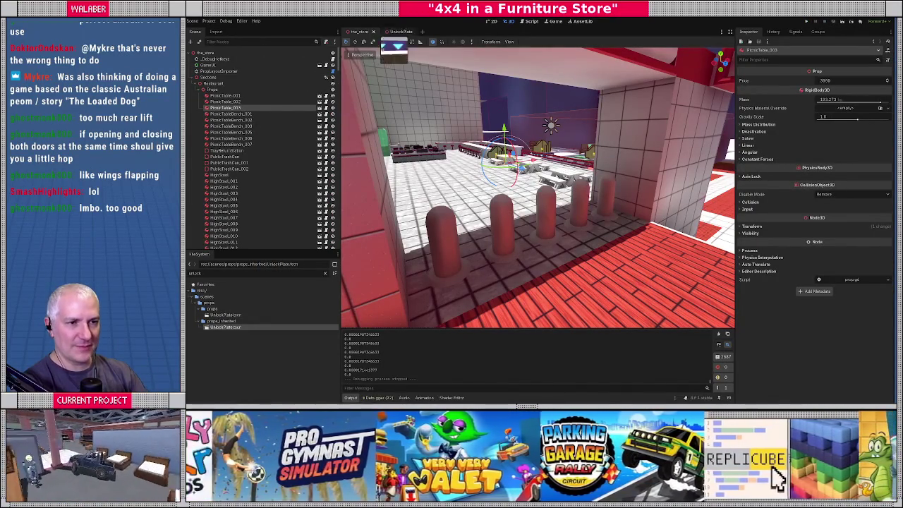
- Switch to the UnlockPlate scene and view the UnlockPlateButton-prop block's collision layer names
{"action": "left_click", "coordinate": [399, 33]}
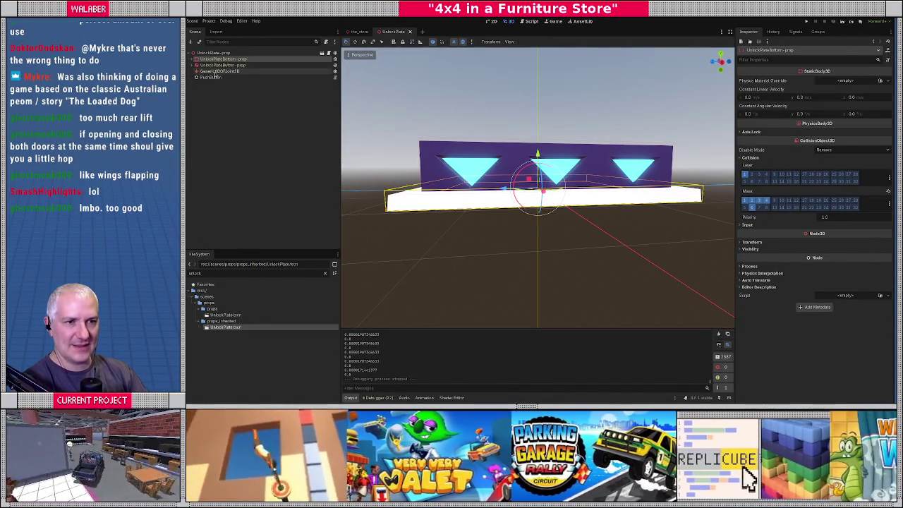
{"action": "left_click", "coordinate": [223, 65]}
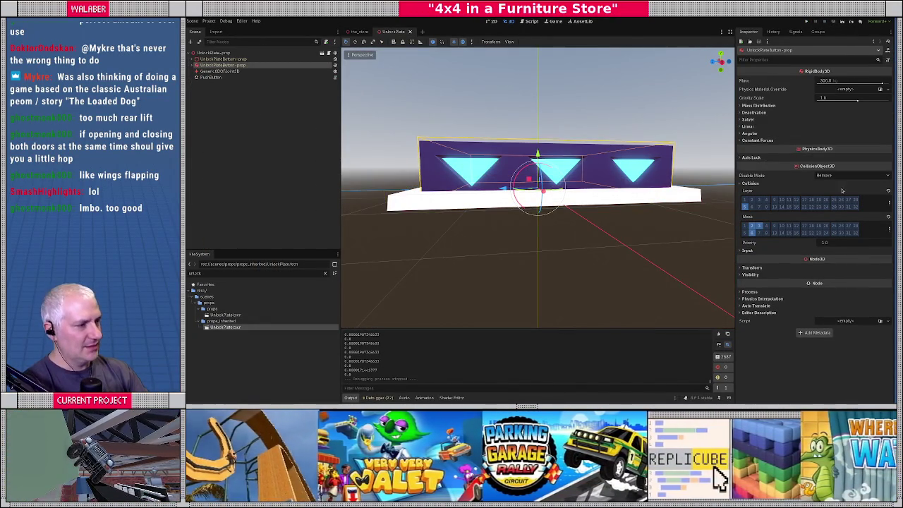
{"action": "left_click", "coordinate": [888, 205]}
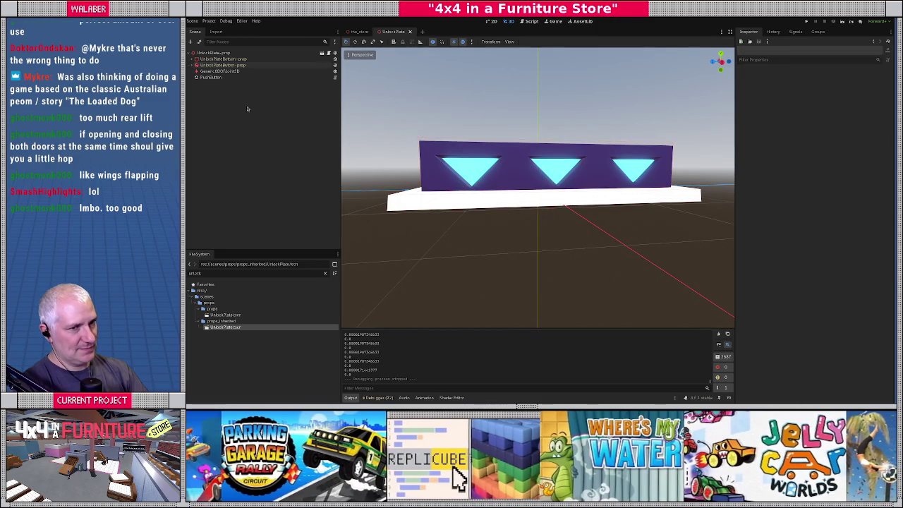
- Add Ground to the UnlockPlateBottom-prop base's collision mask
{"action": "left_click", "coordinate": [272, 60]}
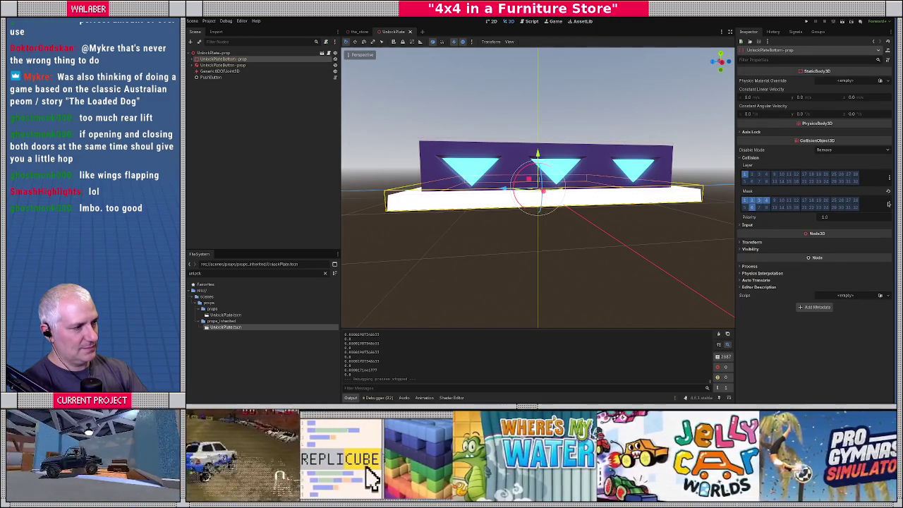
{"action": "left_click", "coordinate": [888, 203]}
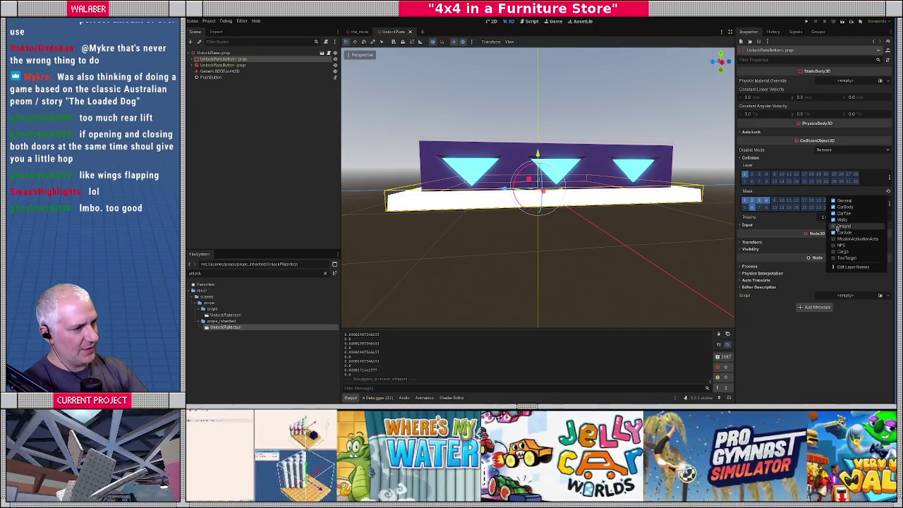
{"action": "left_click", "coordinate": [837, 226]}
{"action": "left_click", "coordinate": [772, 359]}
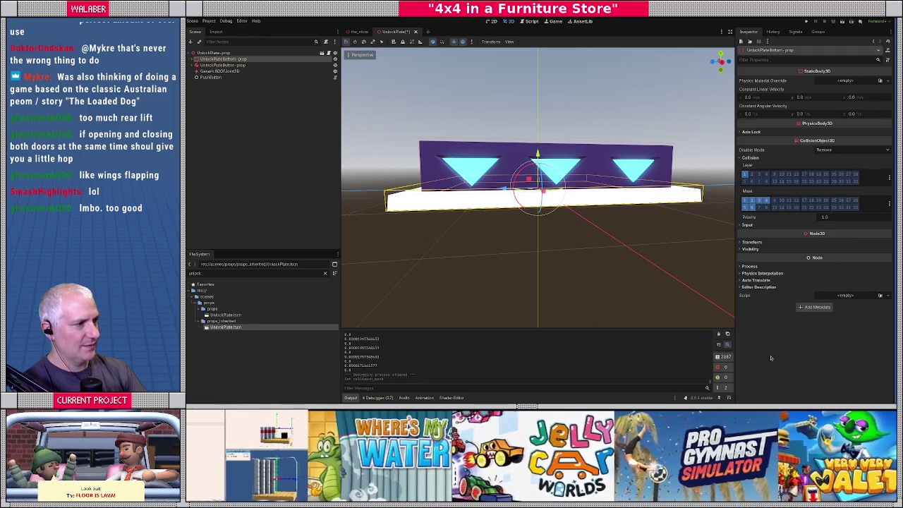
- Reset the UnlockPlateButton-prop node's collision layer and mask to their defaults
{"action": "left_click", "coordinate": [275, 65]}
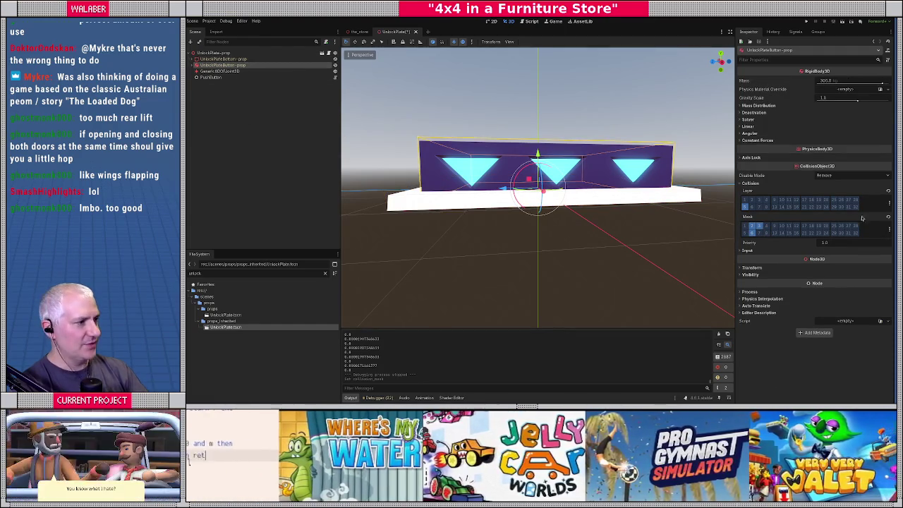
{"action": "left_click", "coordinate": [888, 217]}
{"action": "left_click", "coordinate": [887, 191]}
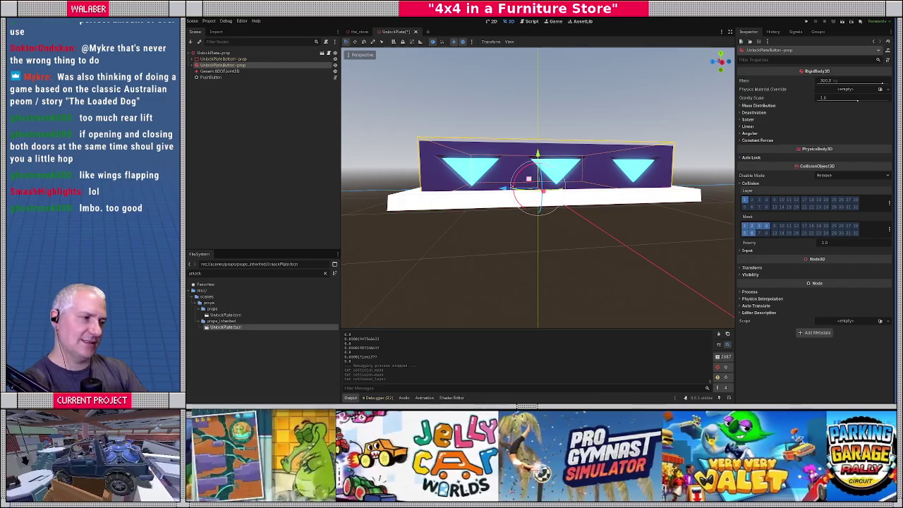
{"action": "left_click", "coordinate": [889, 203]}
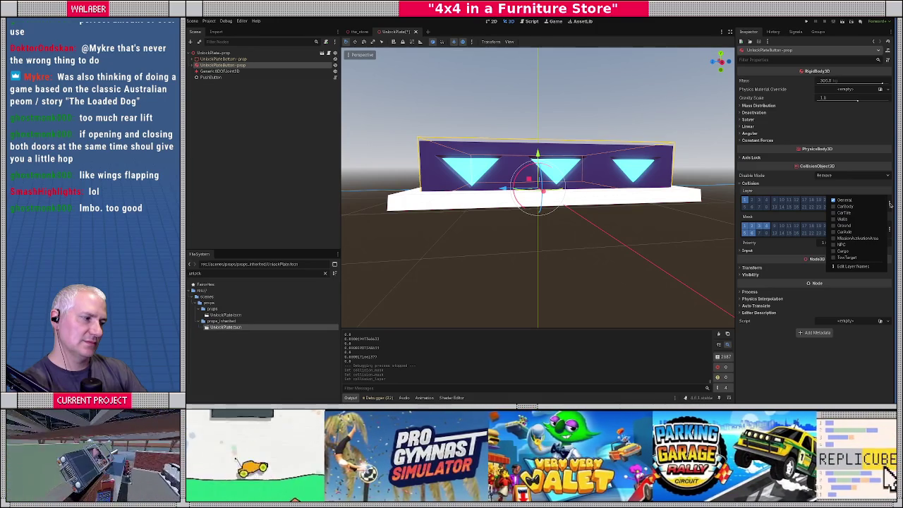
{"action": "left_click", "coordinate": [261, 102]}
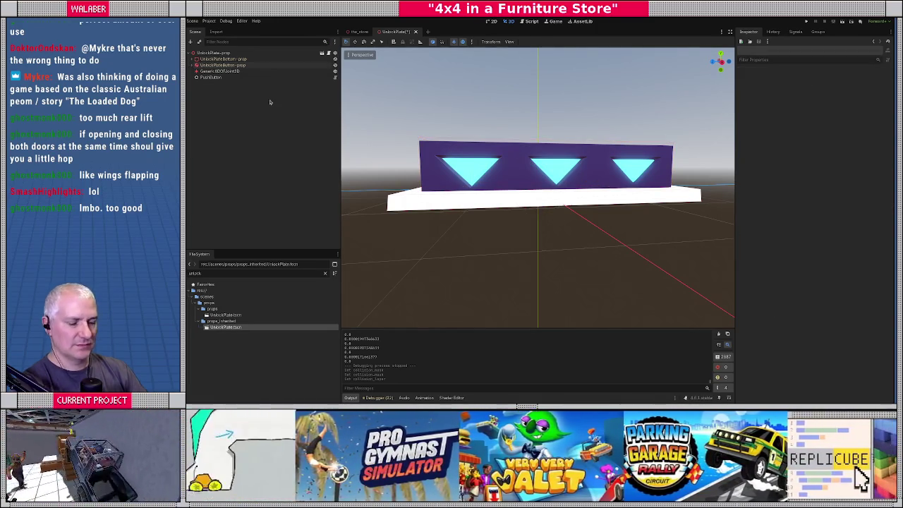
- Put the button on the Ground layer and set its mask to include CarAxle, without General and Walls
{"action": "left_click", "coordinate": [222, 65]}
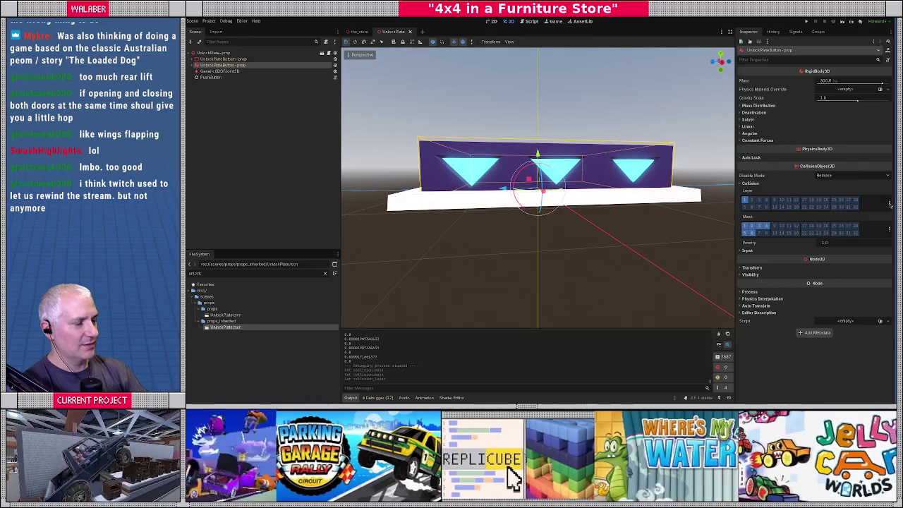
{"action": "left_click", "coordinate": [890, 203]}
{"action": "left_click", "coordinate": [835, 226]}
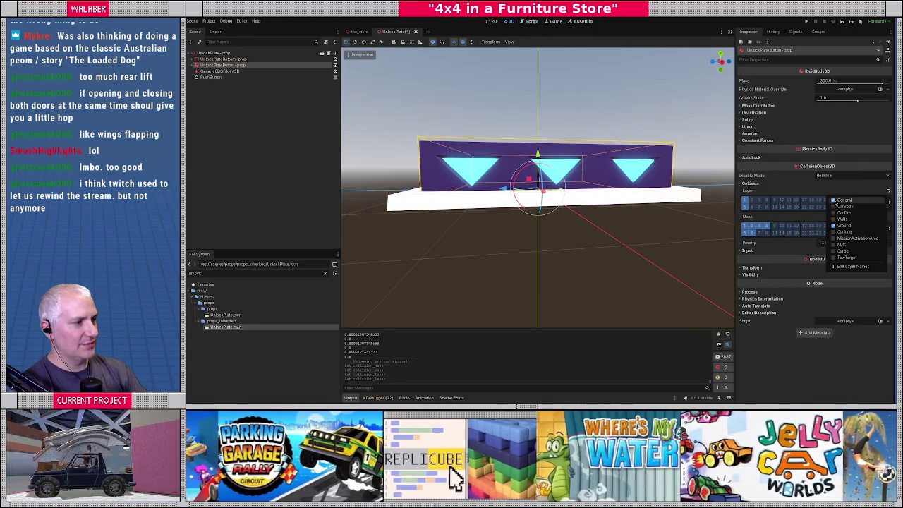
{"action": "left_click", "coordinate": [810, 220]}
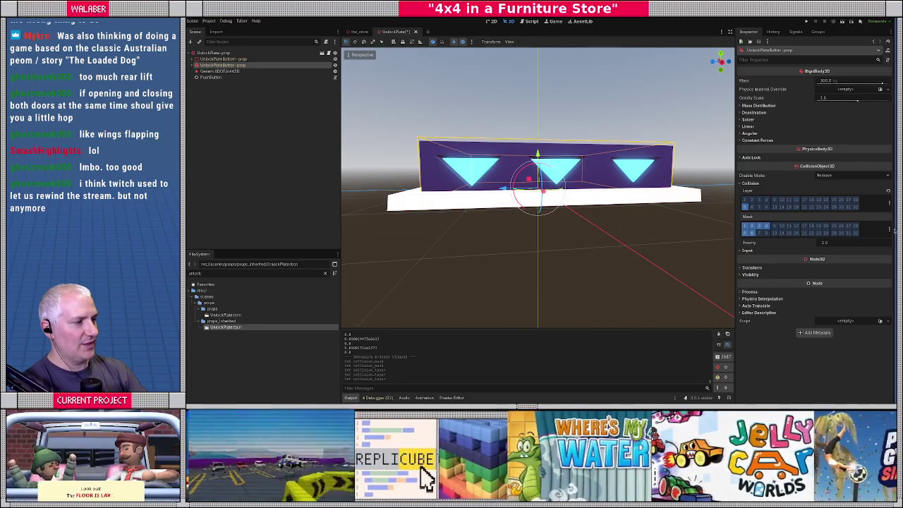
{"action": "left_click", "coordinate": [889, 230]}
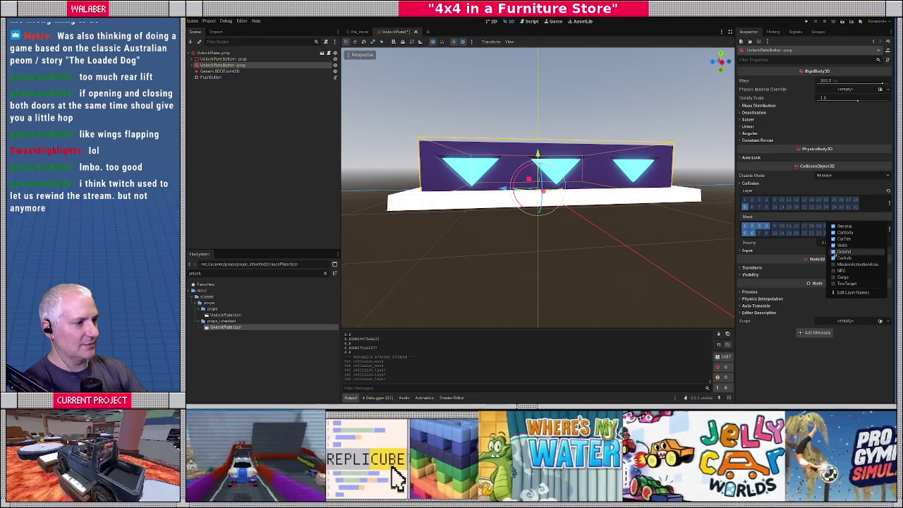
{"action": "left_click", "coordinate": [834, 257]}
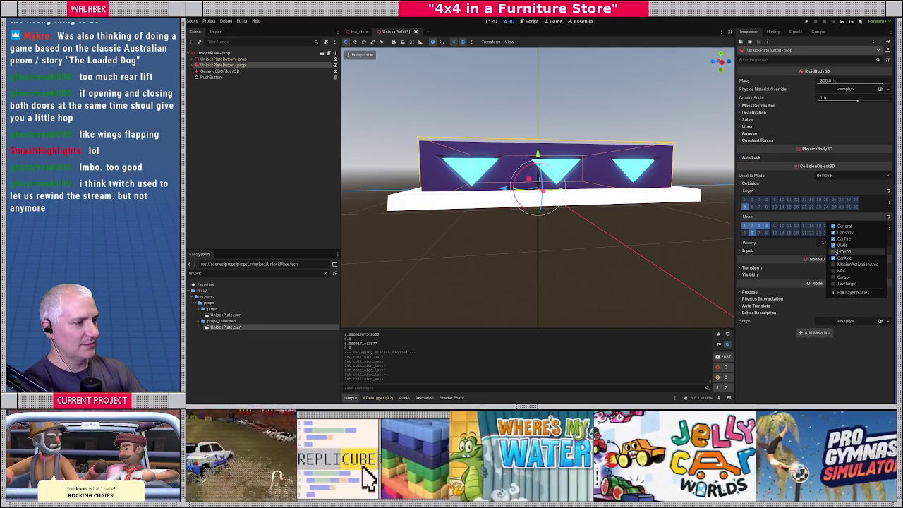
{"action": "left_click", "coordinate": [835, 227]}
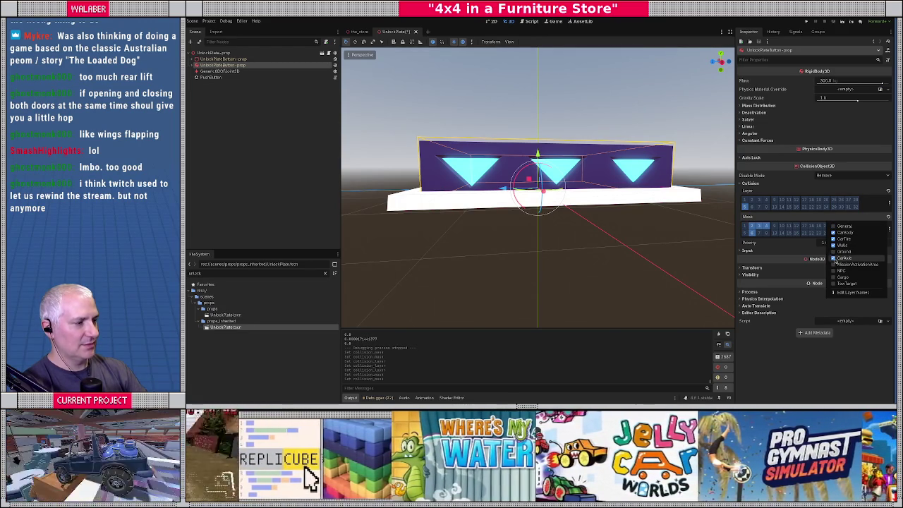
{"action": "left_click", "coordinate": [834, 246]}
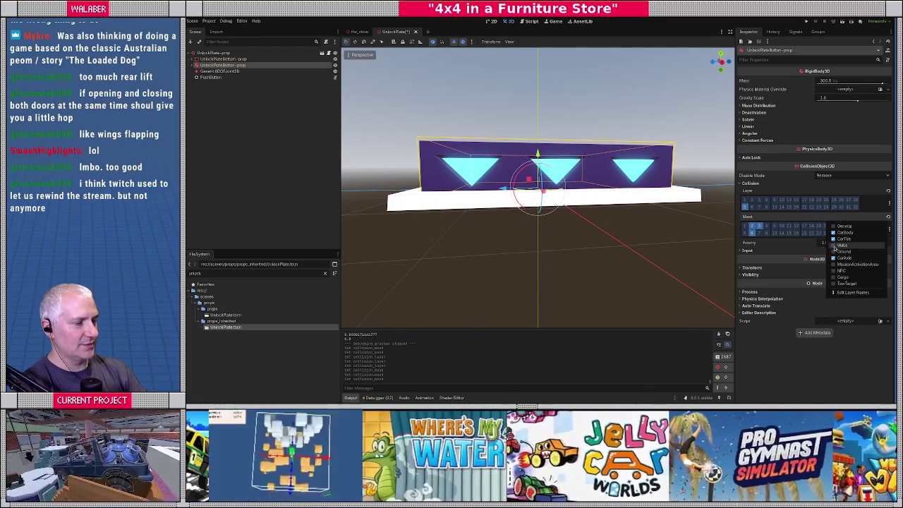
- Remove Walls and General from the UnlockPlateBottom-prop base's collision mask
{"action": "left_click", "coordinate": [234, 84]}
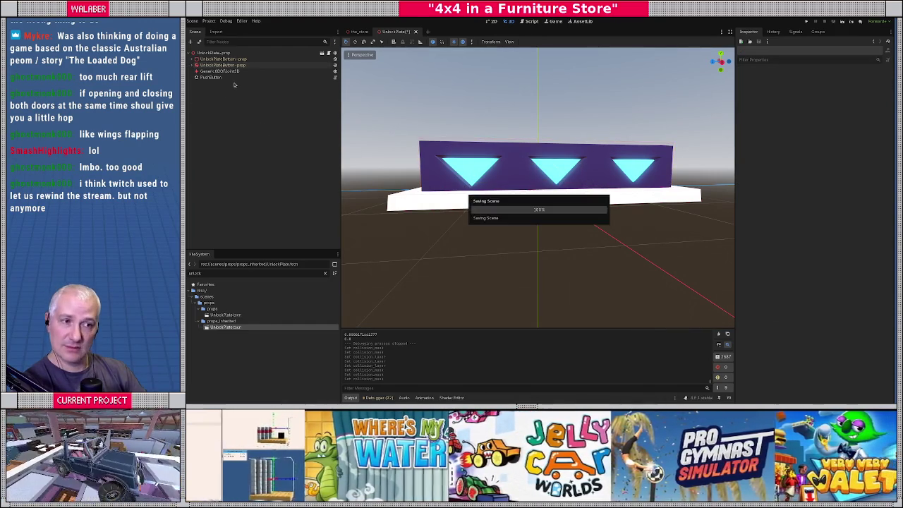
{"action": "left_click", "coordinate": [230, 59]}
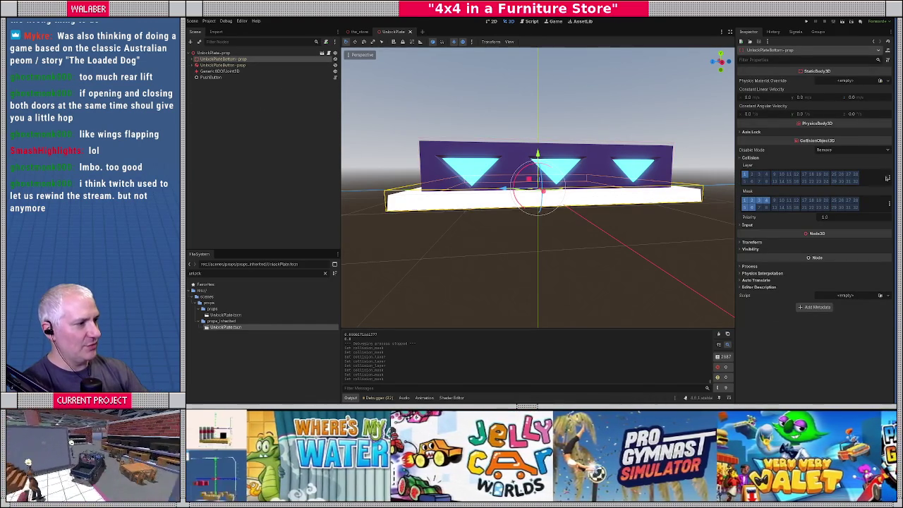
{"action": "left_click", "coordinate": [887, 179]}
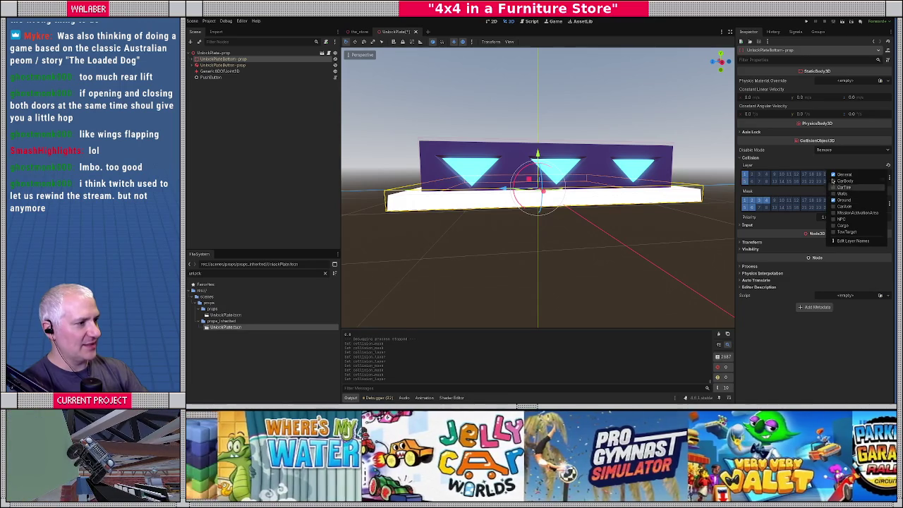
{"action": "left_click", "coordinate": [888, 204]}
{"action": "left_click", "coordinate": [888, 203]}
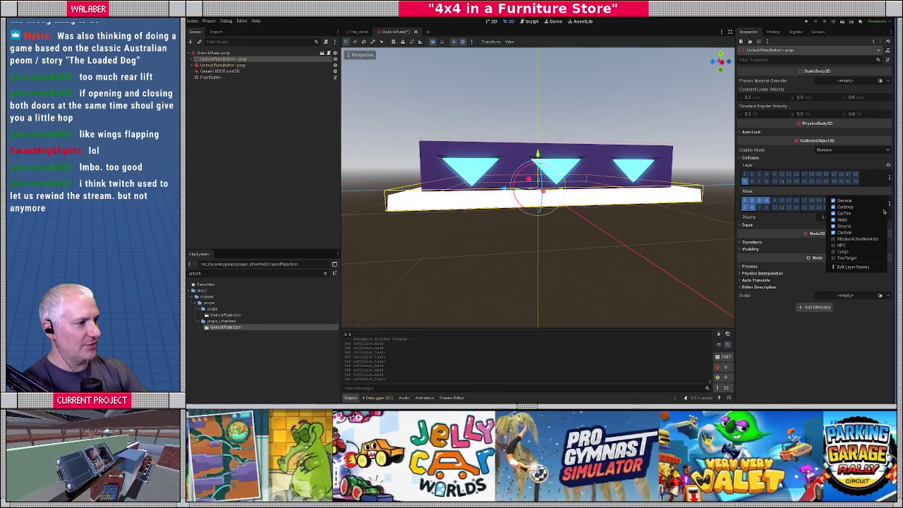
{"action": "left_click", "coordinate": [834, 219]}
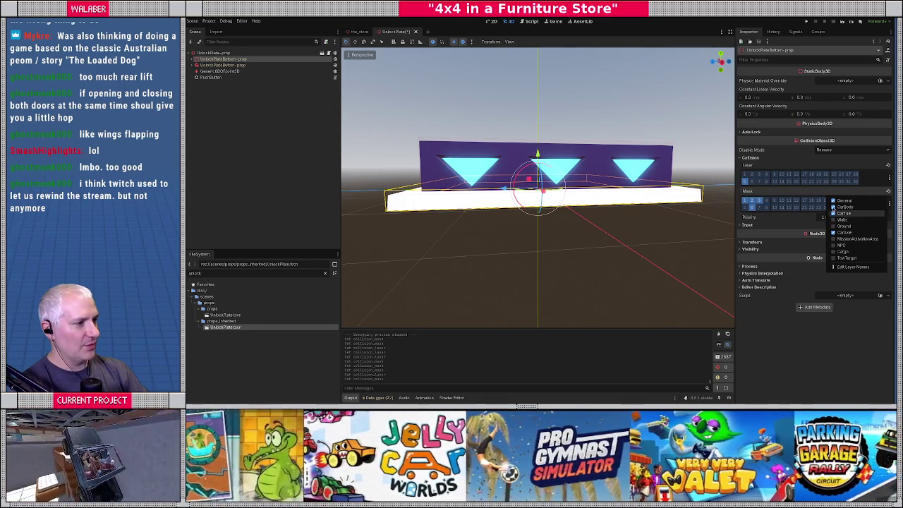
{"action": "left_click", "coordinate": [837, 200]}
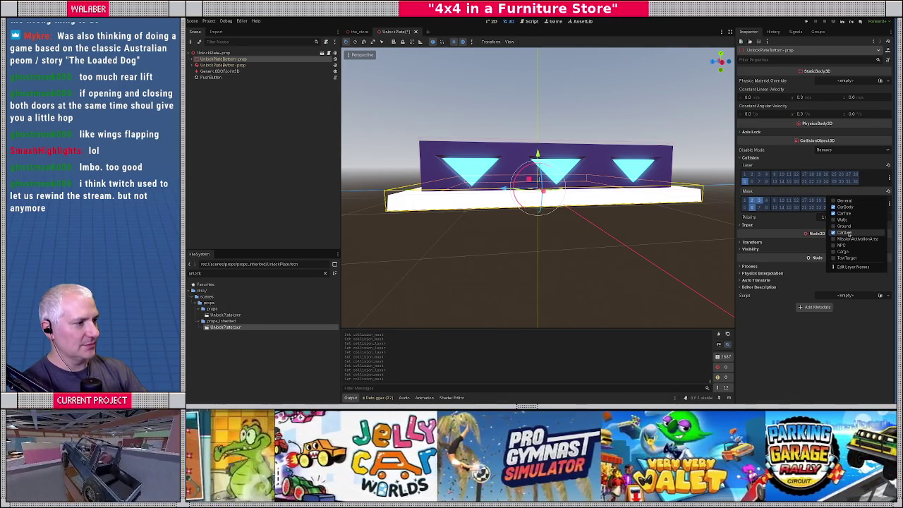
- Save the UnlockPlate scene and return to the_store scene
{"action": "left_click", "coordinate": [268, 122]}
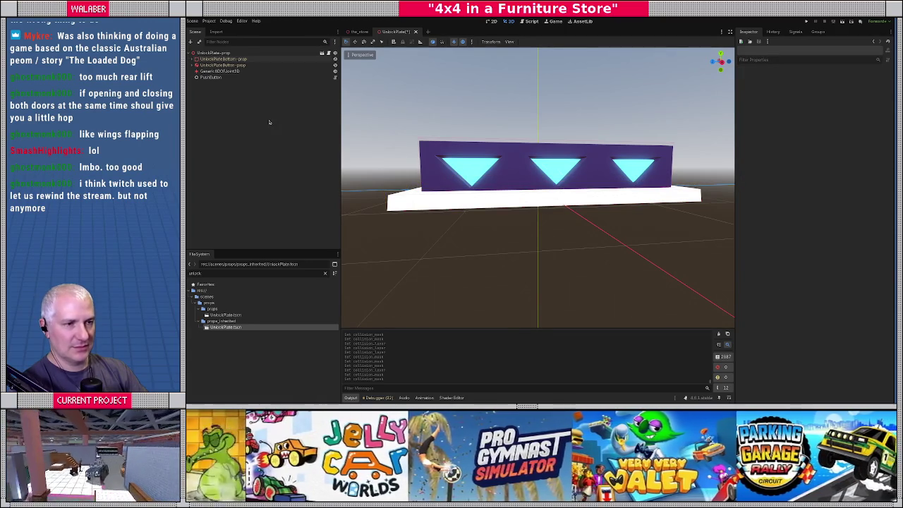
{"action": "key", "text": "ctrl+s"}
{"action": "key", "text": "ctrl+Tab"}
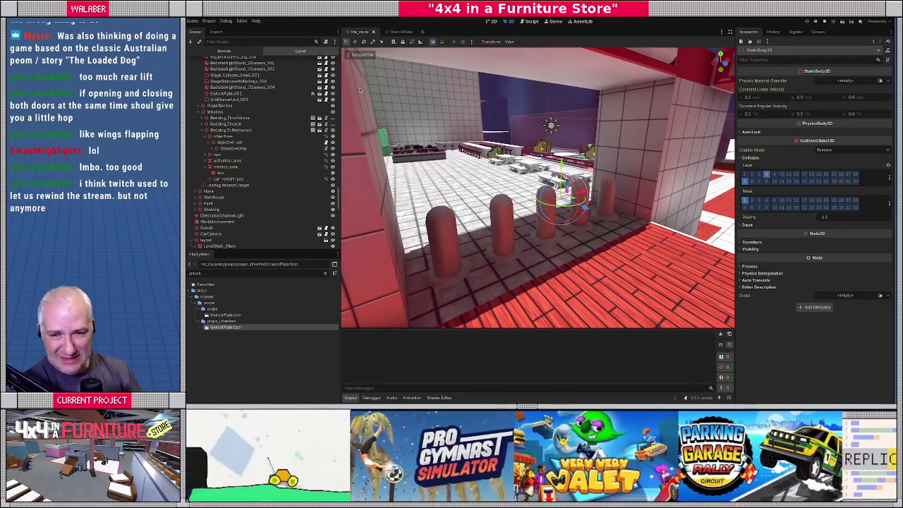
- Run the store game, skip the intro dialogs, drive the jeep onto the unlock plate, then stop it
{"action": "key", "text": "F5"}
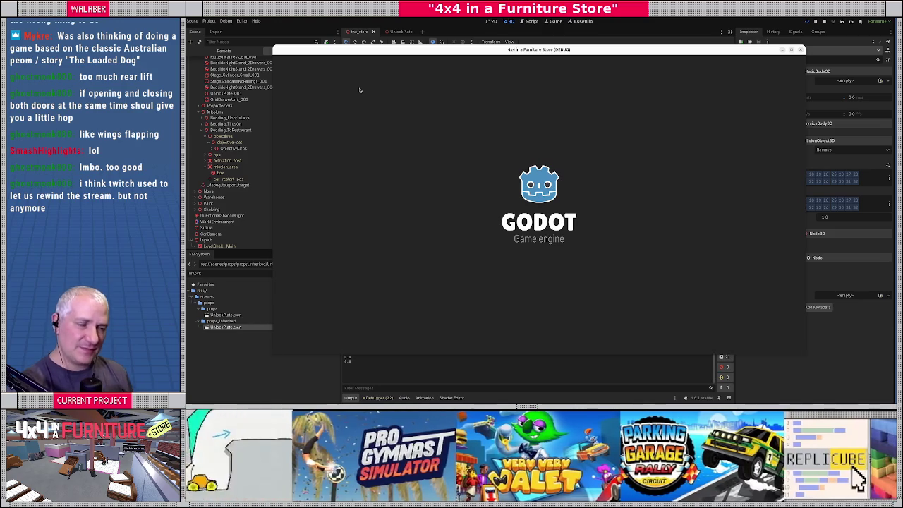
{"action": "key", "text": "Return"}
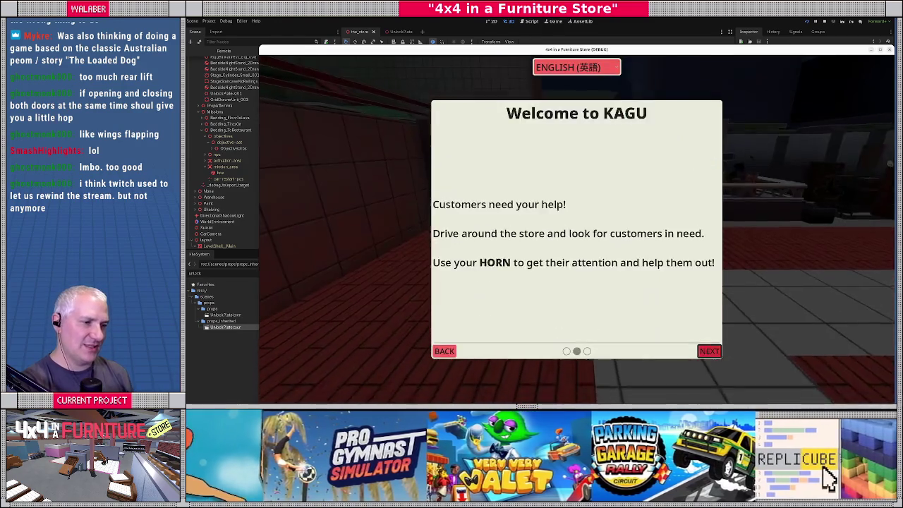
{"action": "key", "text": "Escape"}
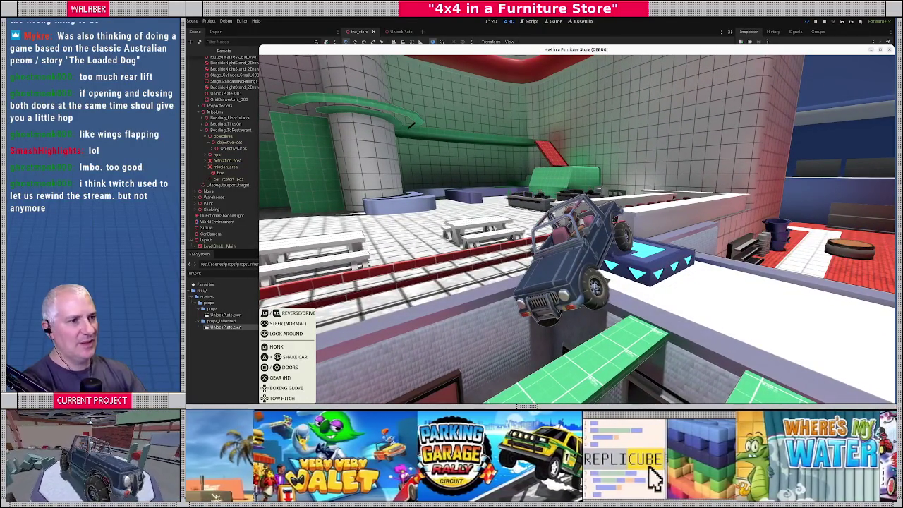
{"action": "key", "text": "w"}
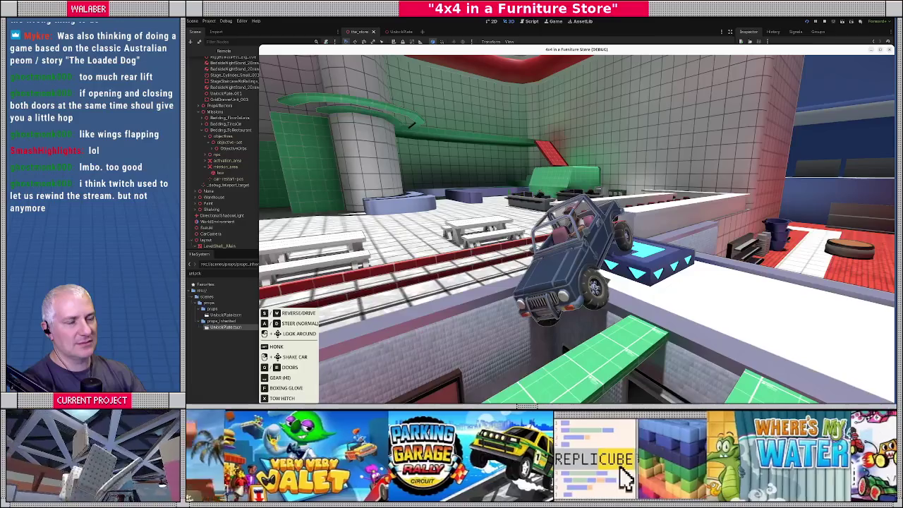
{"action": "key", "text": "F8"}
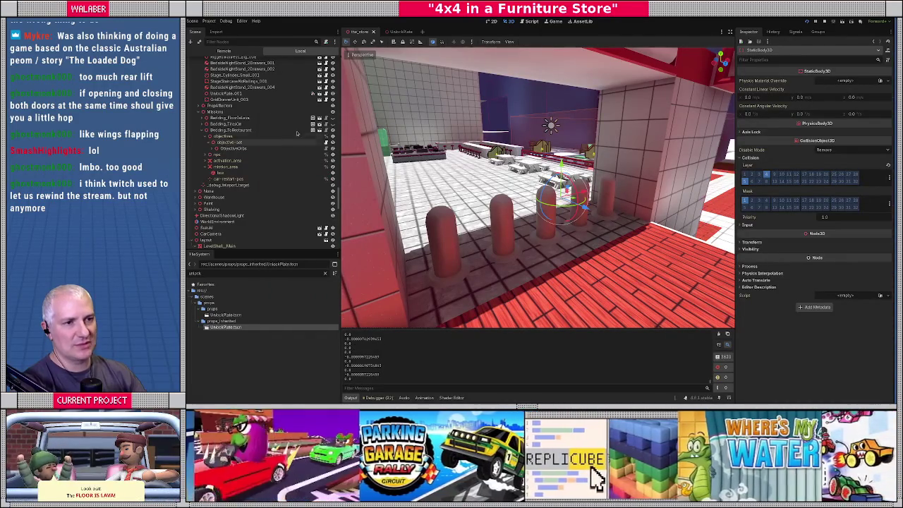
- Select the UnlockPlate_001 instance in the store and frame the view on it
{"action": "left_click", "coordinate": [622, 168]}
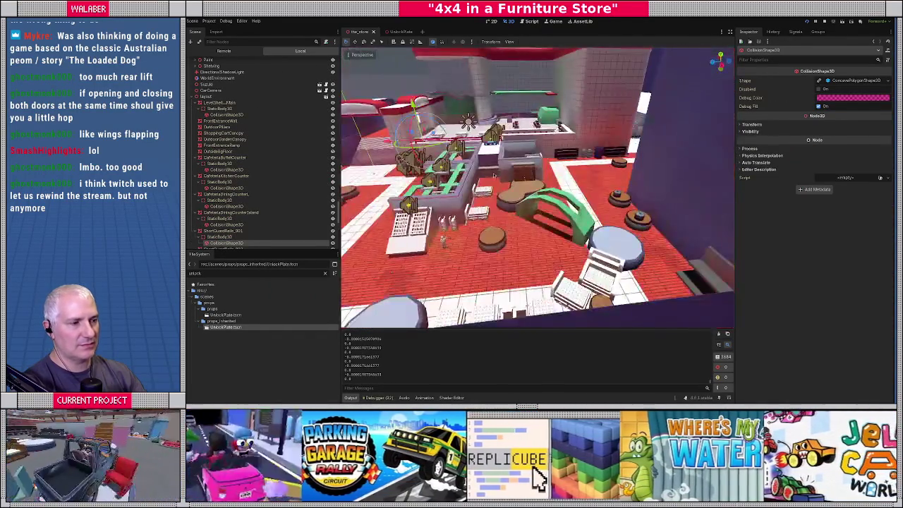
{"action": "left_click", "coordinate": [226, 114]}
{"action": "left_click", "coordinate": [492, 145]}
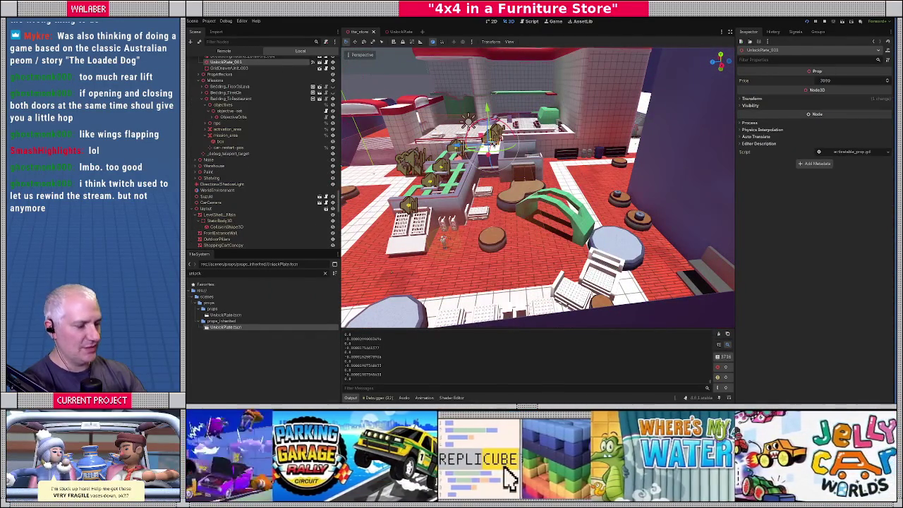
{"action": "key", "text": "f"}
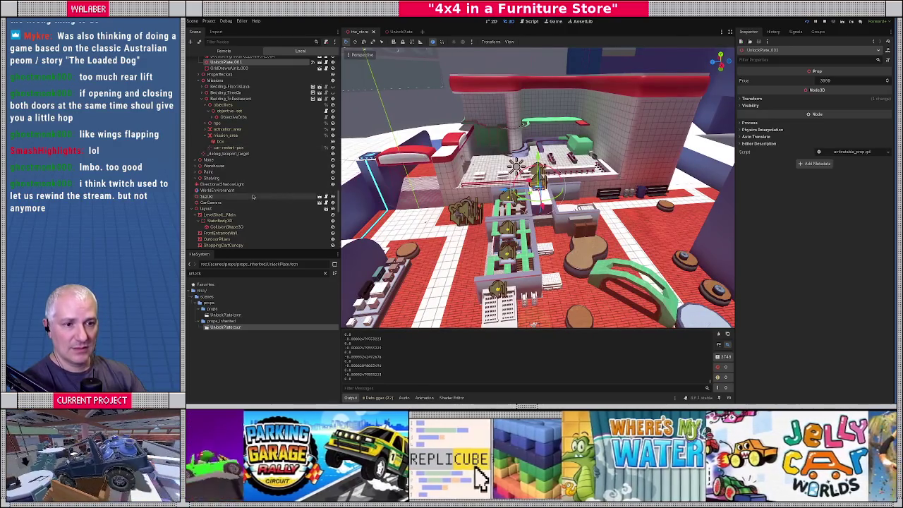
{"action": "key", "text": "f"}
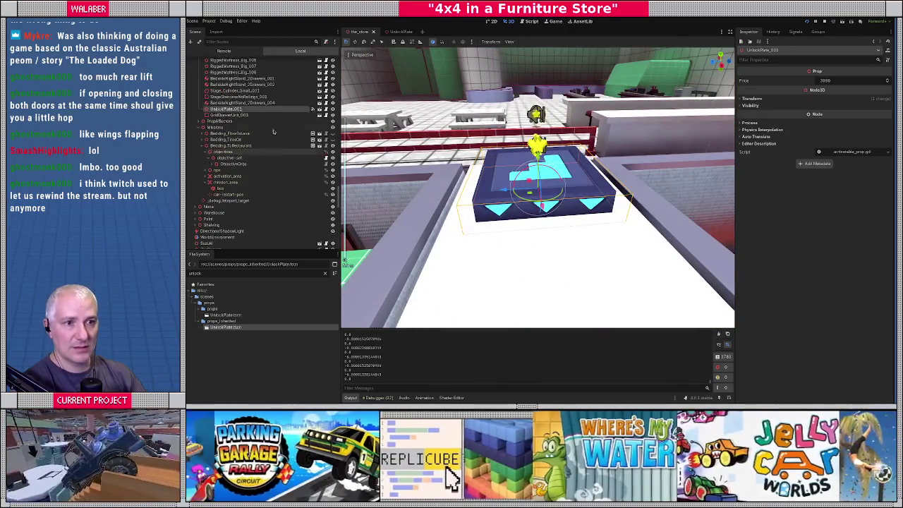
- Open the UnlockPlate scene and select the Generic6DOFJoint3D joint to show its limits
{"action": "left_click", "coordinate": [321, 109]}
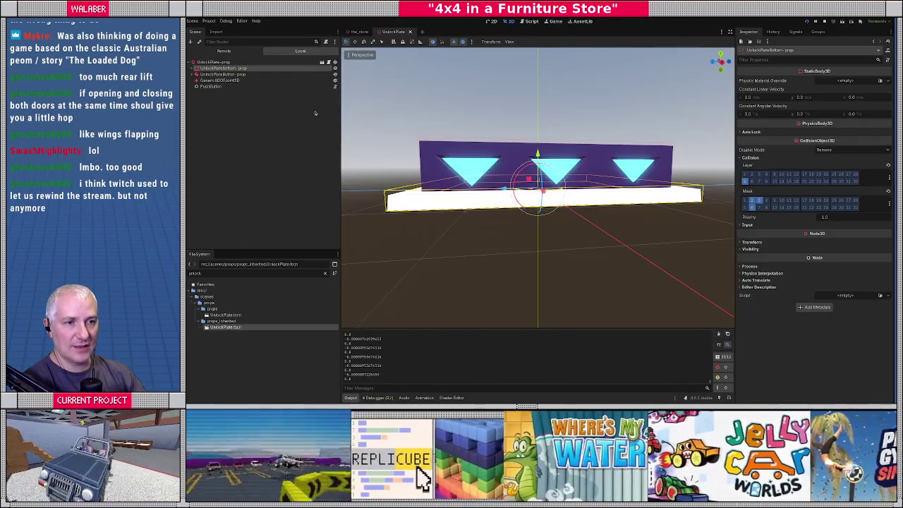
{"action": "left_click", "coordinate": [222, 74]}
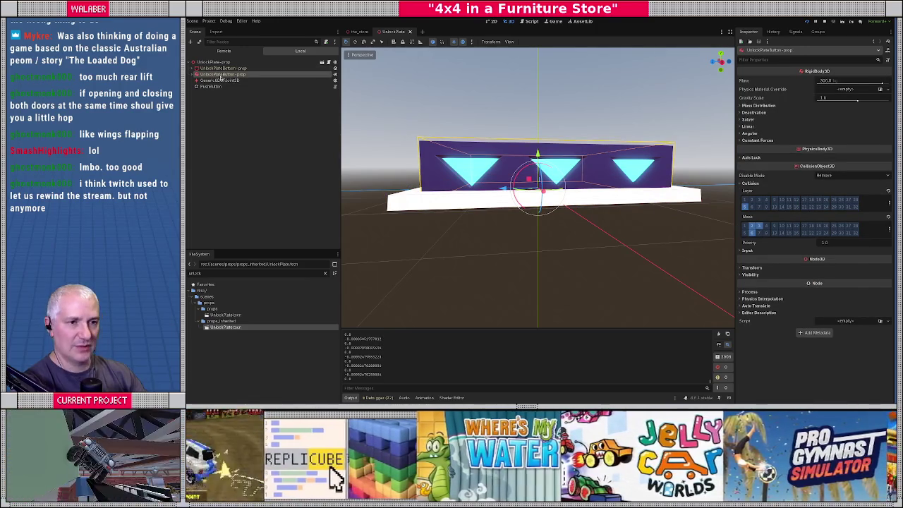
{"action": "left_click", "coordinate": [220, 79]}
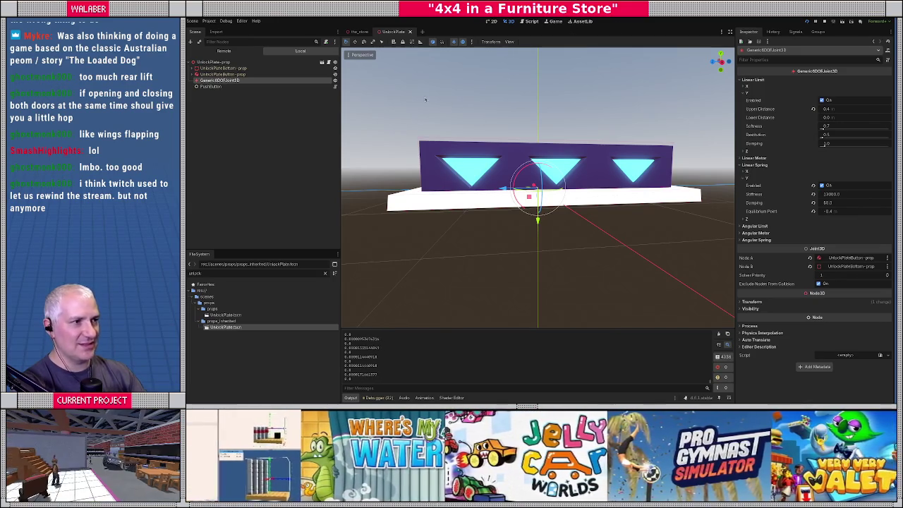
- Test-run the game, then set the joint's Linear Limit Y Lower Distance to -0.4
{"action": "key", "text": "F5"}
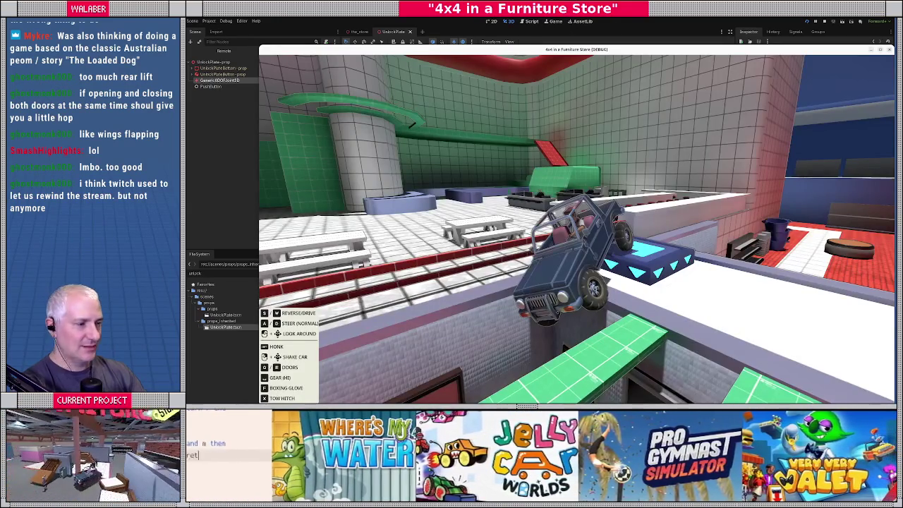
{"action": "key", "text": "F8"}
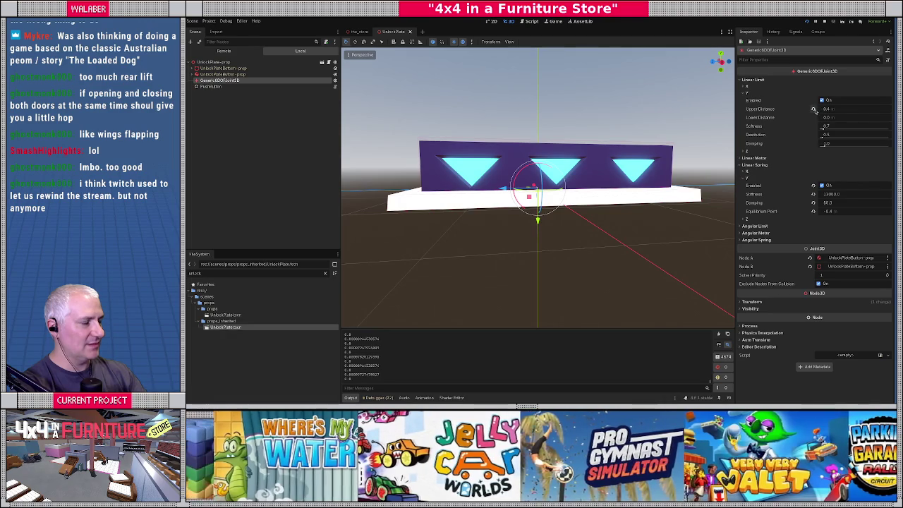
{"action": "left_click", "coordinate": [849, 122]}
- Rerun the game, set Upper Distance to 0.0, and drive onto the plate to test it
{"action": "key", "text": "F5"}
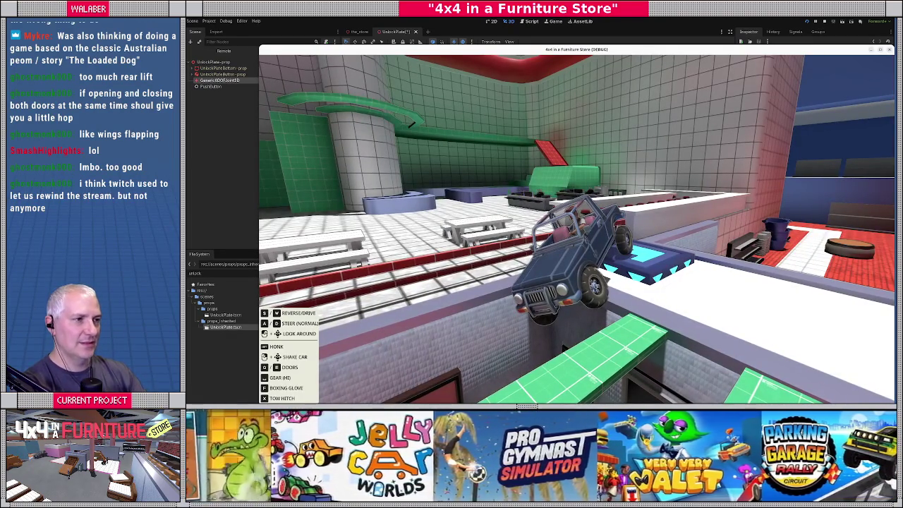
{"action": "key", "text": "Escape"}
{"action": "mouse_move", "coordinate": [526, 54]}
{"action": "left_mouse_down"}
{"action": "mouse_move", "coordinate": [506, 12]}
{"action": "mouse_move", "coordinate": [503, 19]}
{"action": "left_mouse_up"}
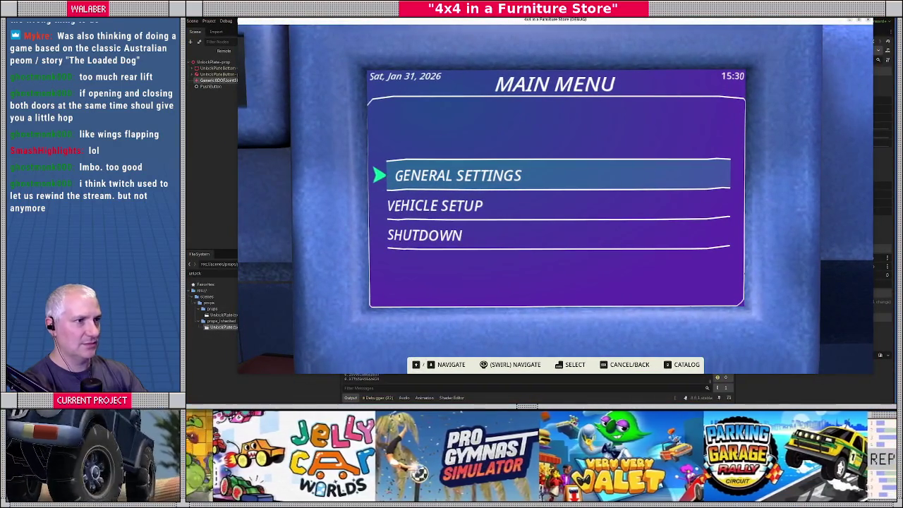
{"action": "left_click", "coordinate": [868, 19]}
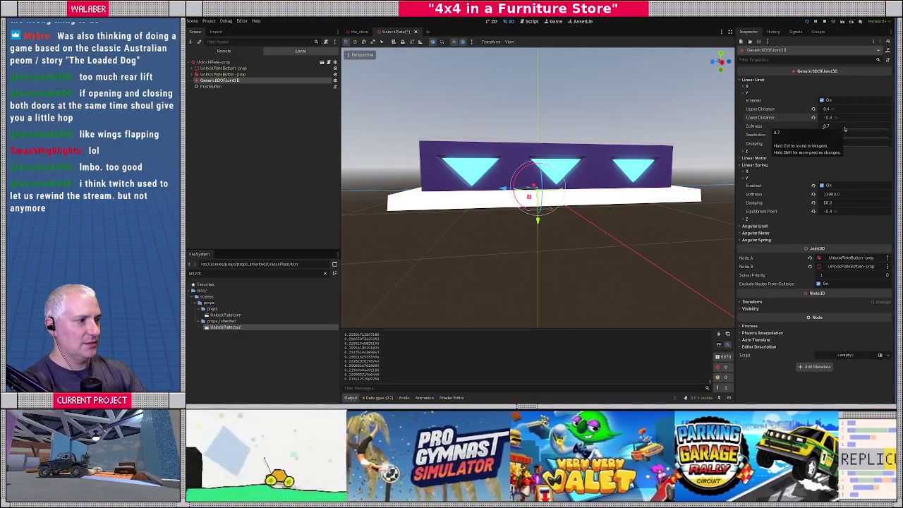
{"action": "left_click", "coordinate": [841, 110]}
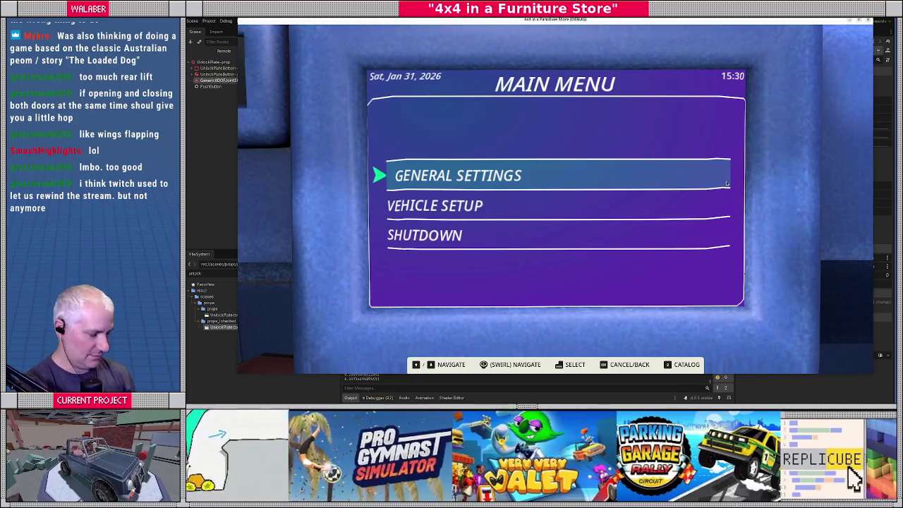
{"action": "key", "text": "Escape"}
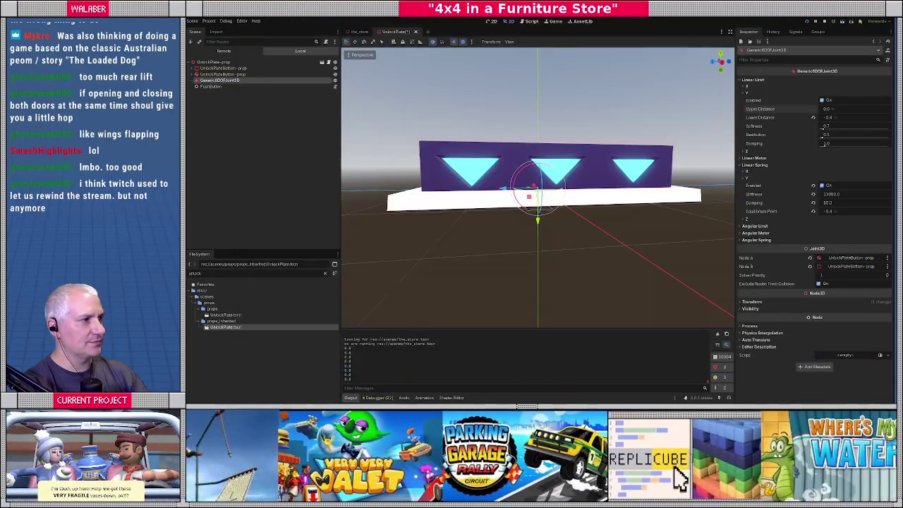
{"action": "left_click", "coordinate": [205, 87]}
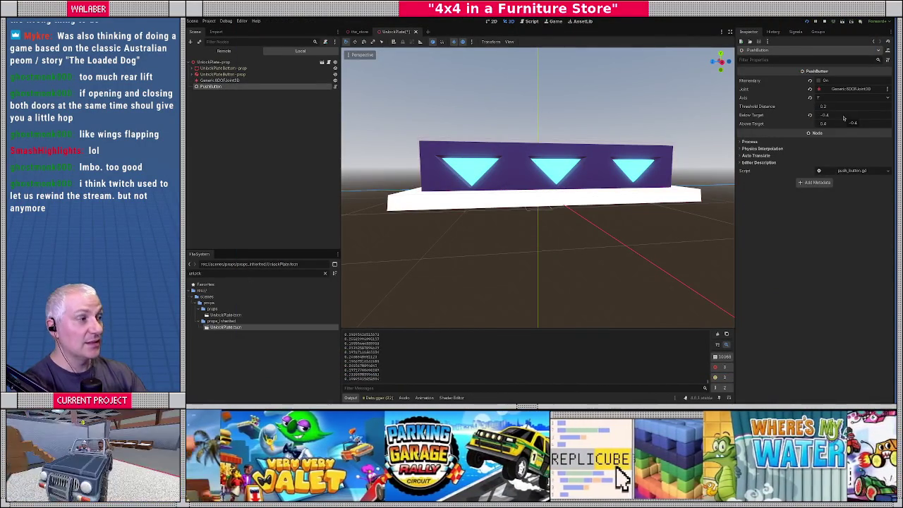
- Set the PushButton's Below Target to -0.4, stop the game, and reselect the Generic6DOFJoint3D
{"action": "left_click", "coordinate": [844, 117]}
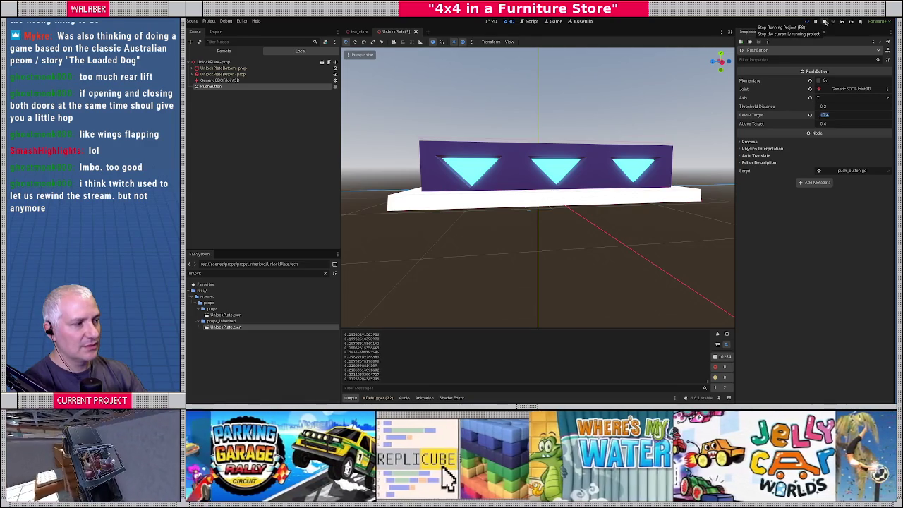
{"action": "left_click", "coordinate": [825, 22]}
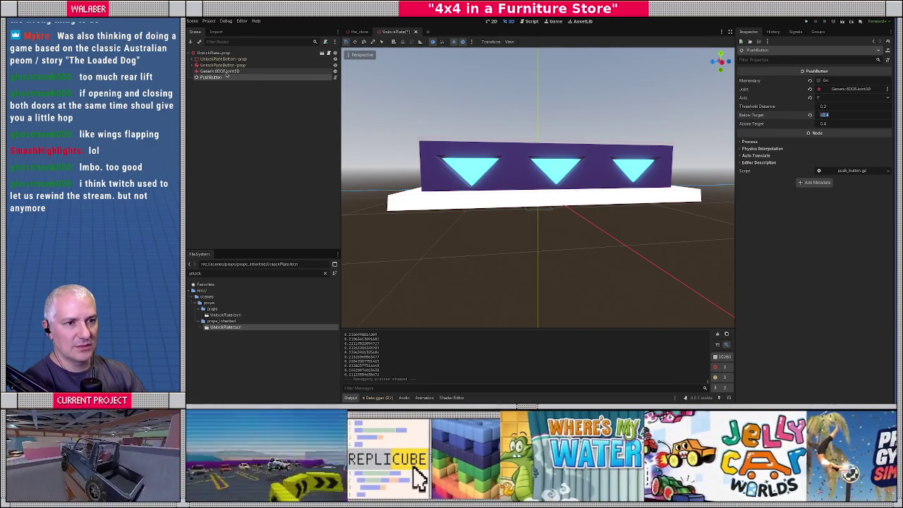
{"action": "left_click", "coordinate": [220, 72]}
{"action": "left_click_drag", "start_coordinate": [535, 212], "coordinate": [490, 224]}
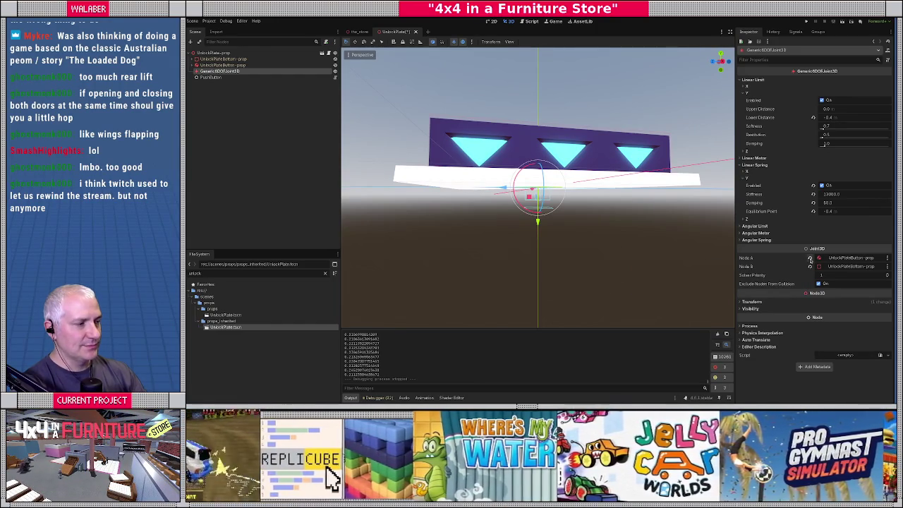
- Assign the joint's Node A to UnlockPlateBottom-prop and Node B to UnlockPlateButton-prop
{"action": "left_click", "coordinate": [842, 258]}
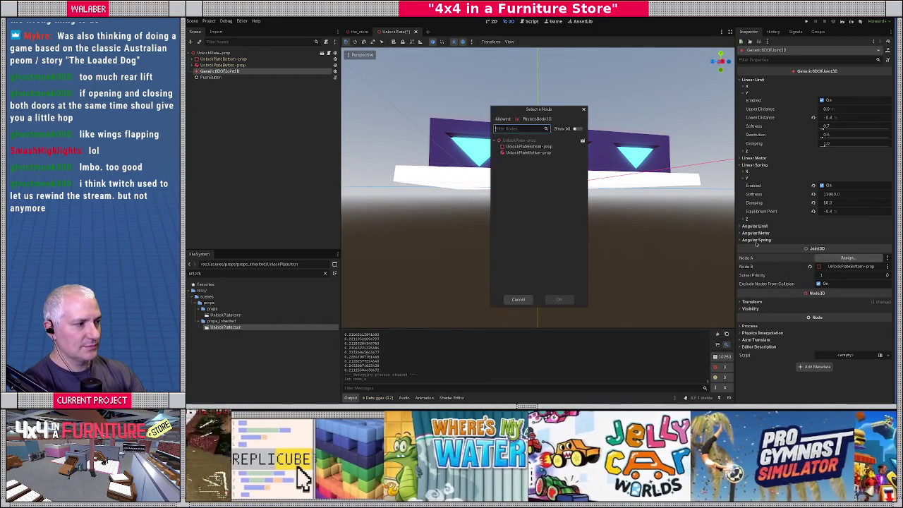
{"action": "double_click", "coordinate": [528, 146]}
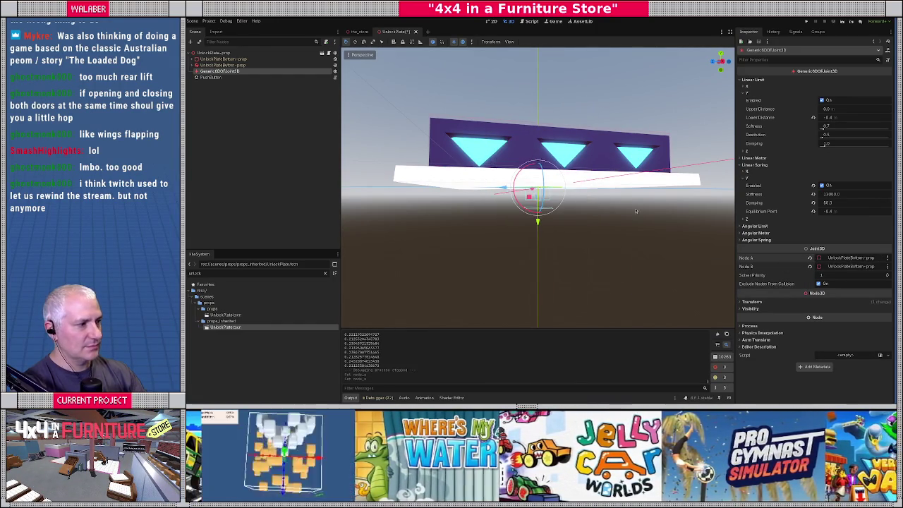
{"action": "left_click", "coordinate": [846, 267]}
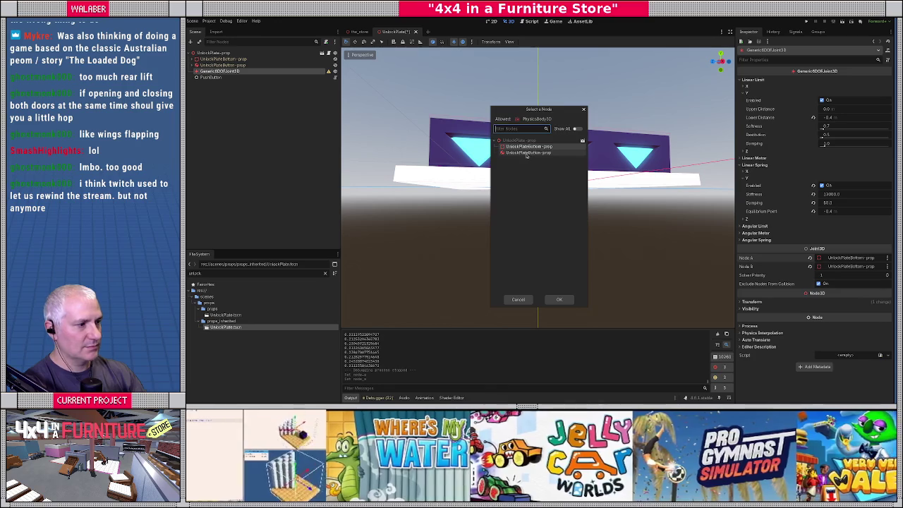
{"action": "double_click", "coordinate": [527, 153]}
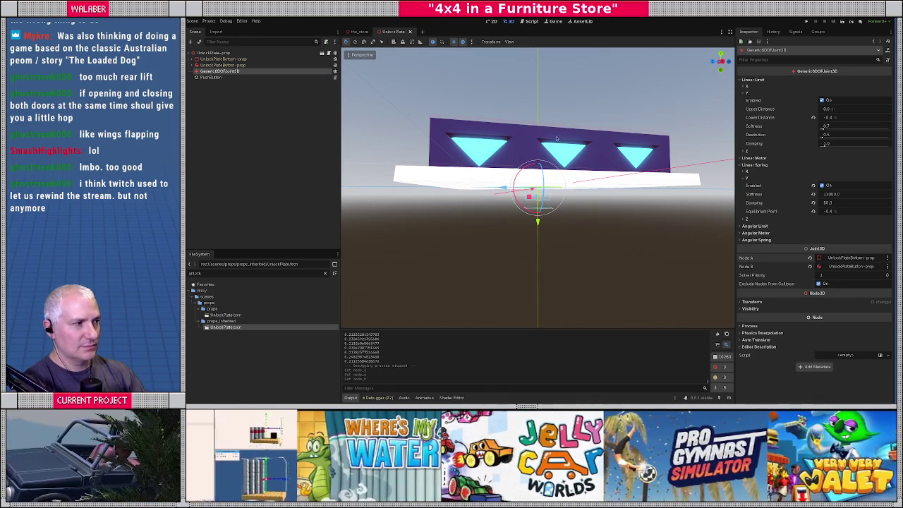
- Set the joint's Upper Distance to 0.4 and save the UnlockPlate scene
{"action": "left_click", "coordinate": [854, 111]}
{"action": "type", "text": "-0.4"}
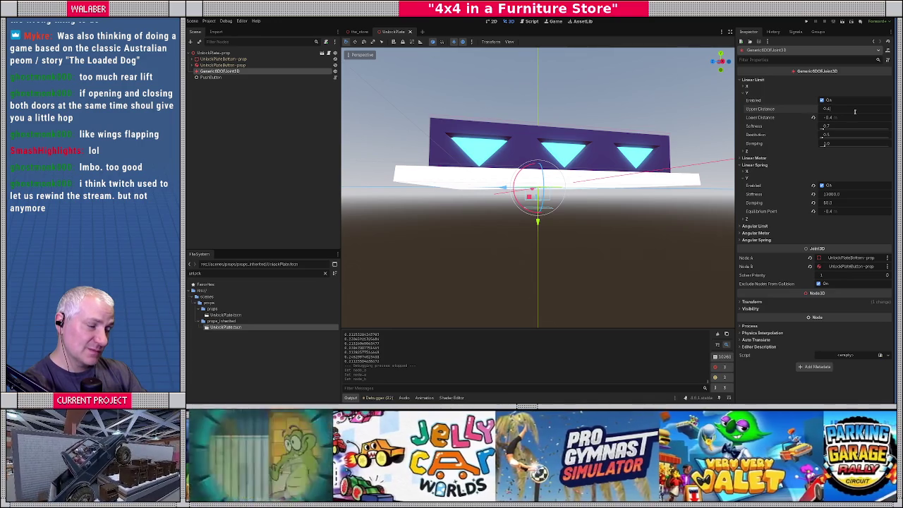
{"action": "key", "text": "Return"}
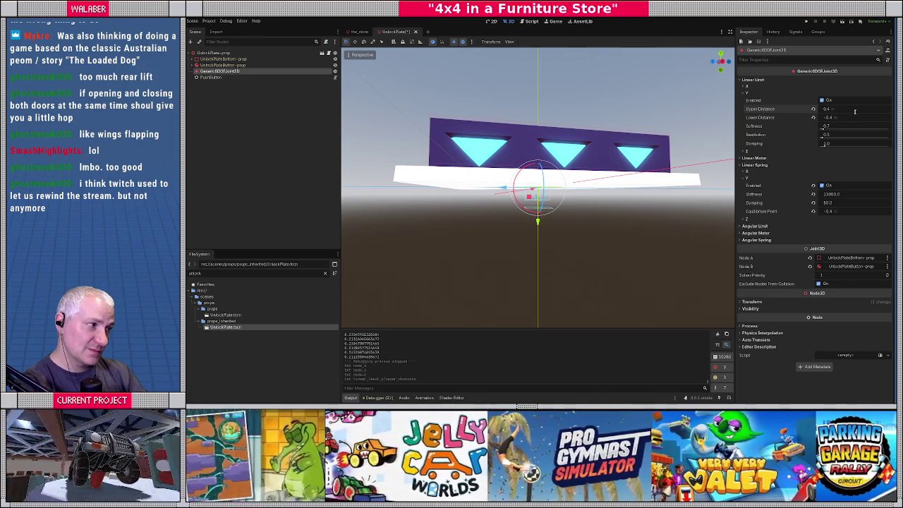
{"action": "key", "text": "ctrl+s"}
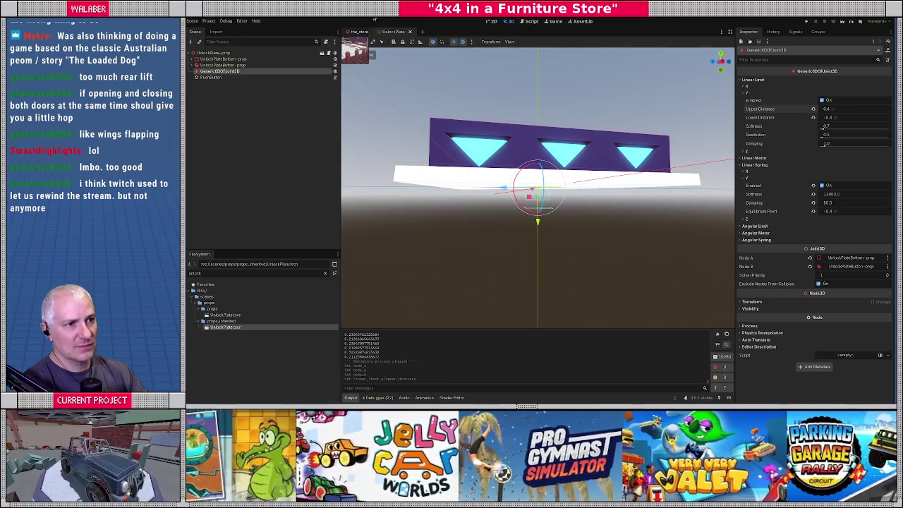
{"action": "left_click", "coordinate": [356, 32]}
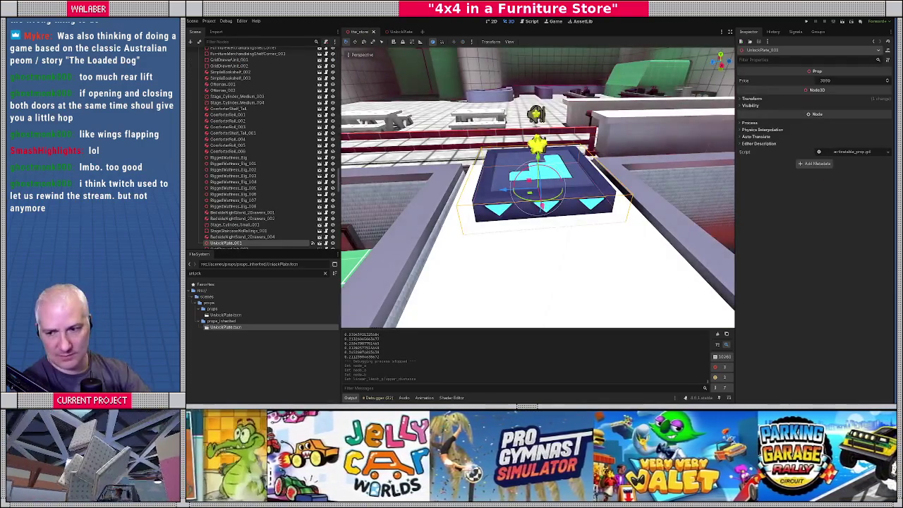
- Launch a test run with F6 to try the unlock plate
{"action": "key", "text": "F6"}
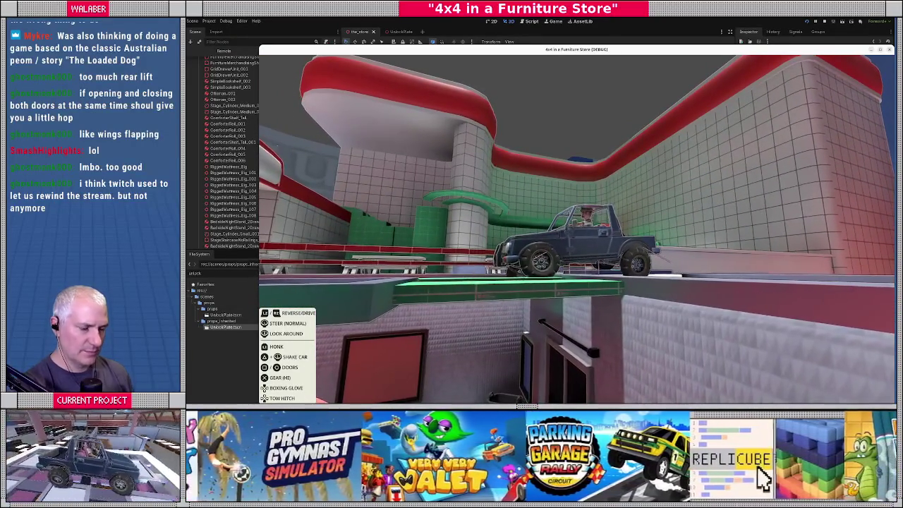
- Relaunch and stop the game test run several times, then return to the UnlockPlate scene
{"action": "key", "text": "F8"}
{"action": "key", "text": "F5"}
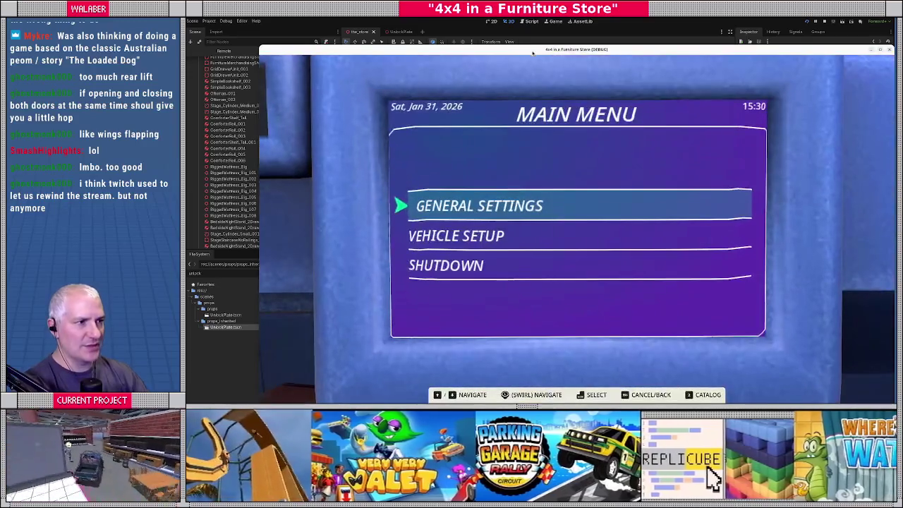
{"action": "left_click_drag", "start_coordinate": [532, 52], "coordinate": [515, 17]}
{"action": "key", "text": "F8"}
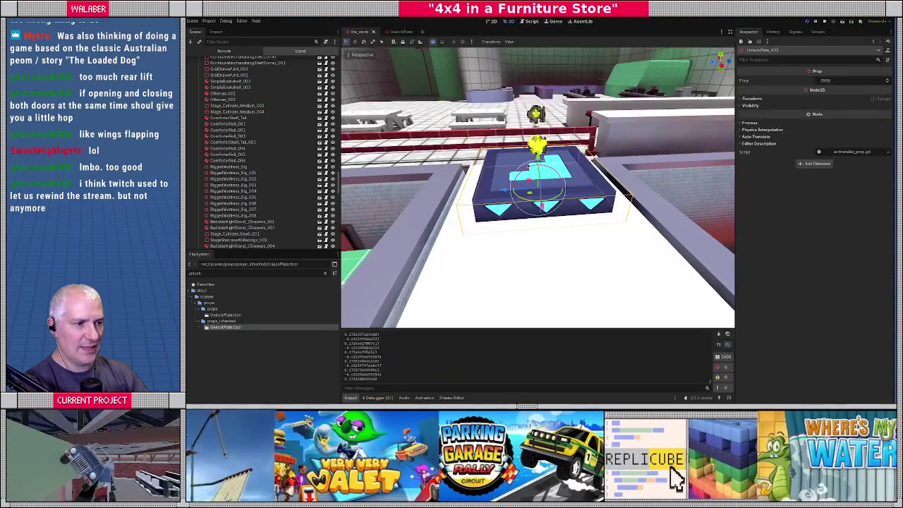
{"action": "key", "text": "F5"}
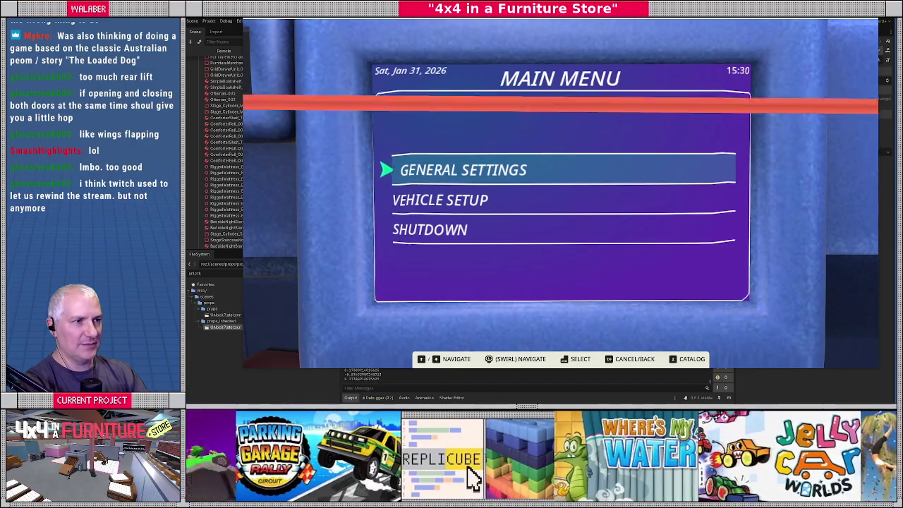
{"action": "key", "text": "F8"}
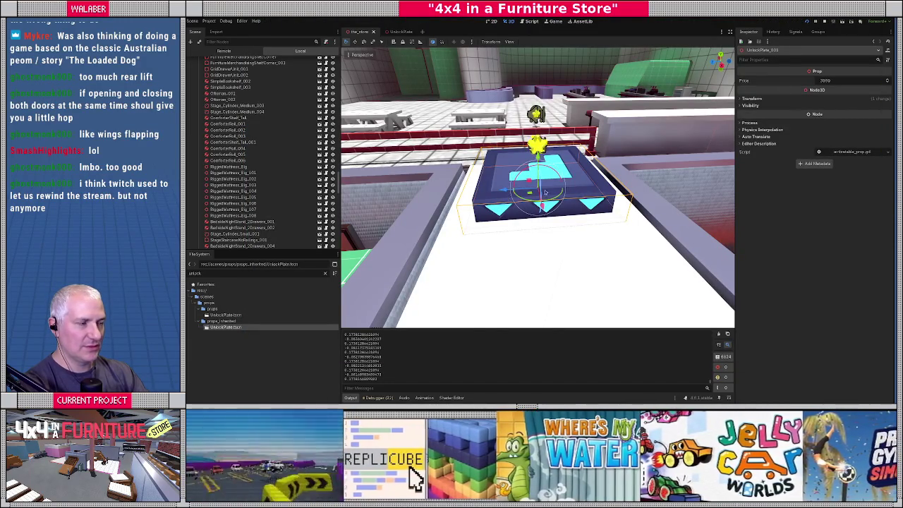
{"action": "left_click", "coordinate": [400, 33]}
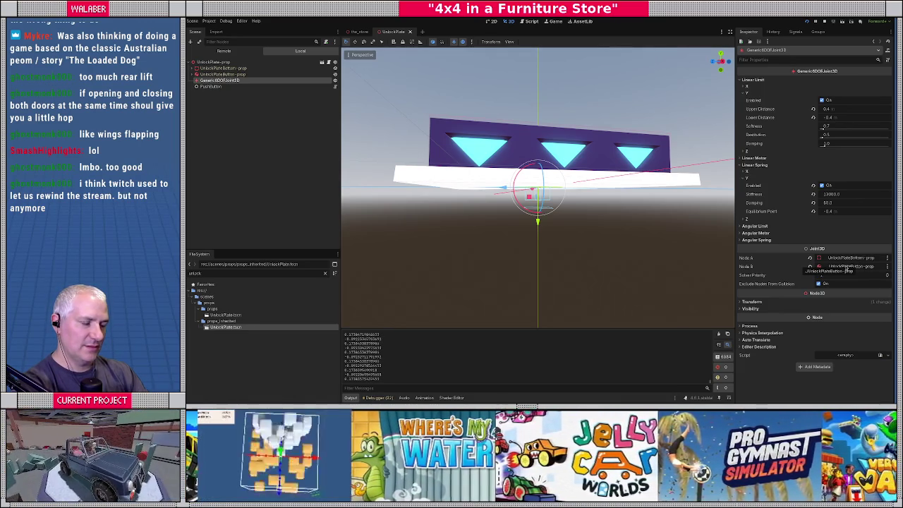
- Relink the plate joint to UnlockPlateButton-prop (Node A) and UnlockPlateBottom-prop (Node B), then run the game
{"action": "left_click", "coordinate": [810, 258]}
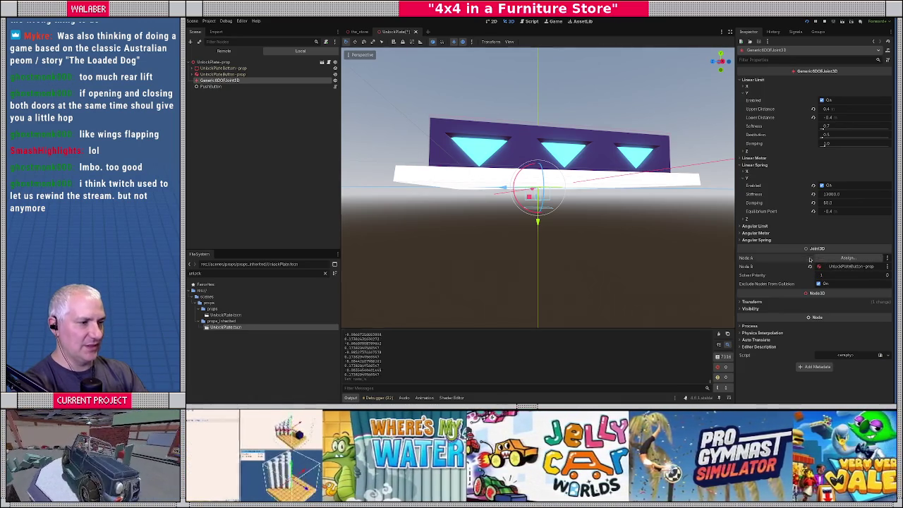
{"action": "left_click", "coordinate": [810, 267]}
{"action": "left_click", "coordinate": [818, 259]}
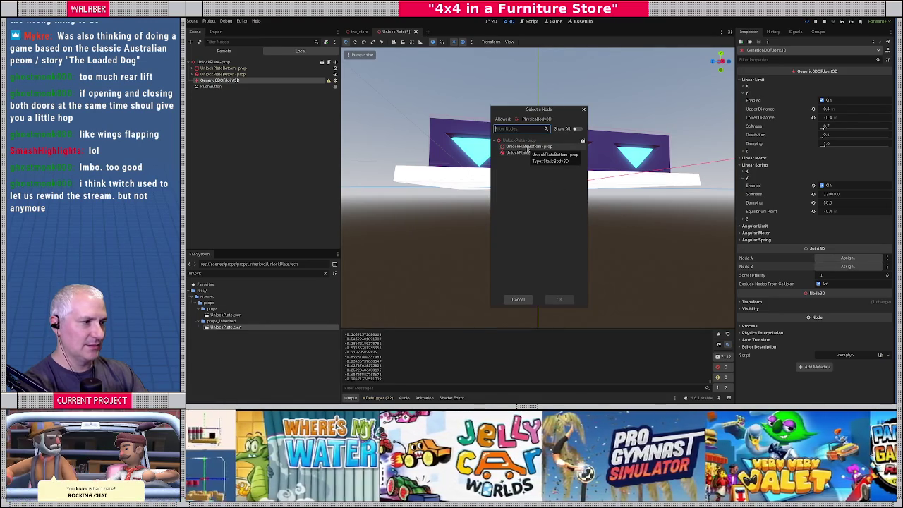
{"action": "double_click", "coordinate": [525, 153]}
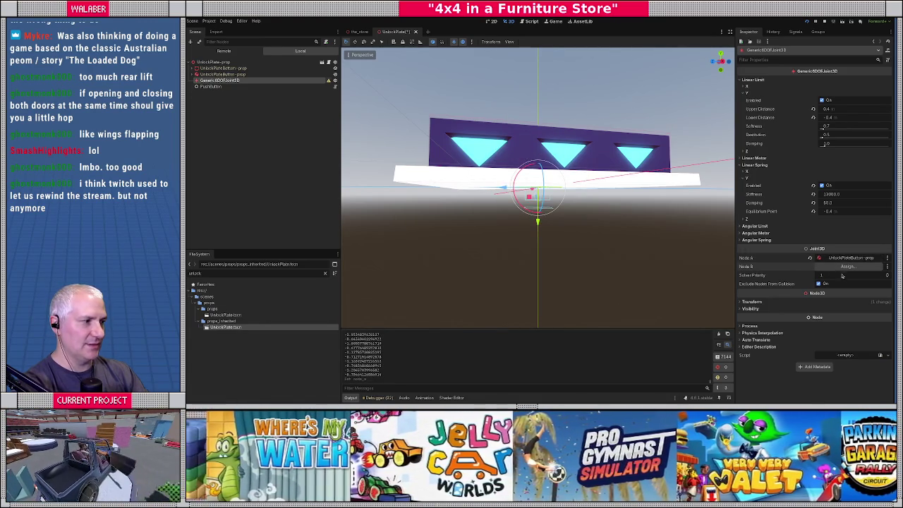
{"action": "left_click", "coordinate": [843, 267]}
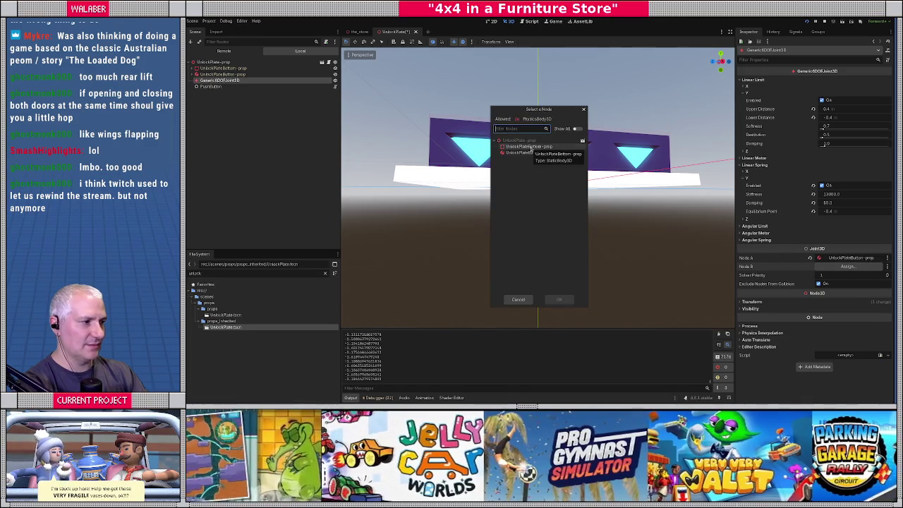
{"action": "double_click", "coordinate": [529, 146]}
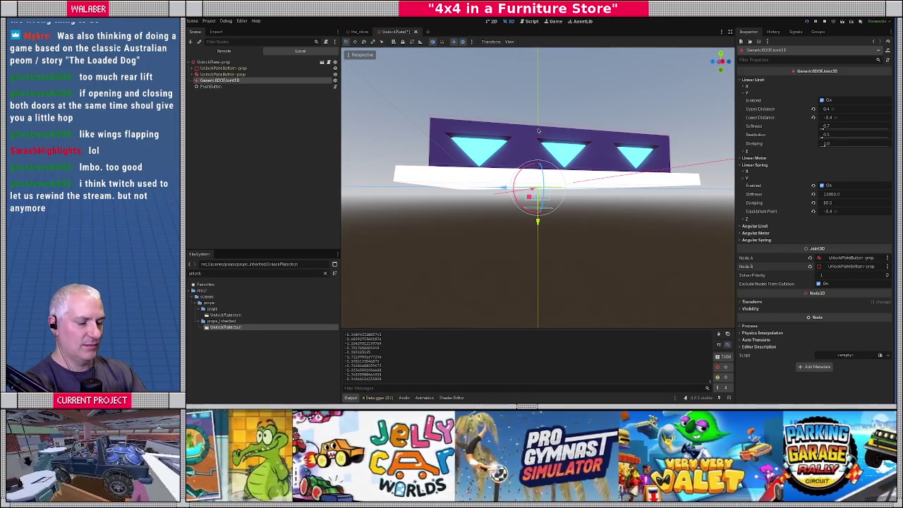
{"action": "key", "text": "F5"}
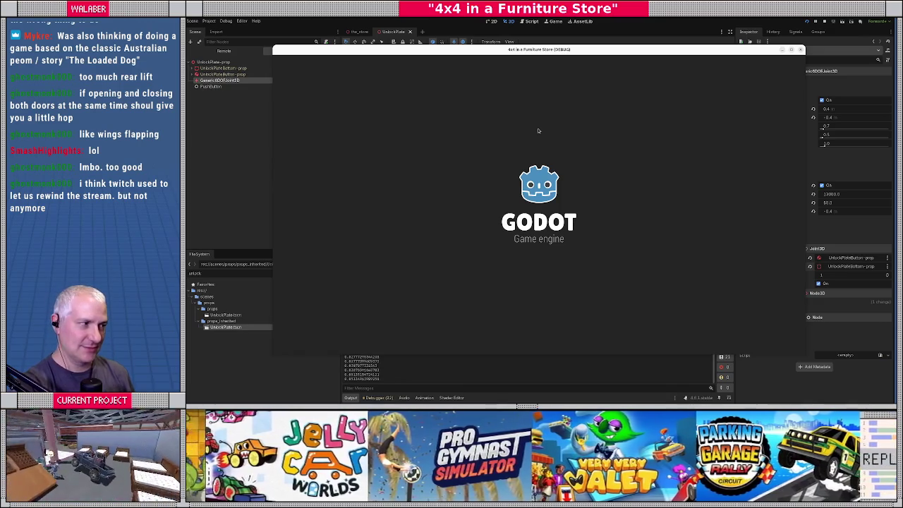
- Drive the jeep onto the unlock plate in-game, stop the run, and select the PushButton node
{"action": "key", "text": "Return"}
{"action": "key", "text": "Return"}
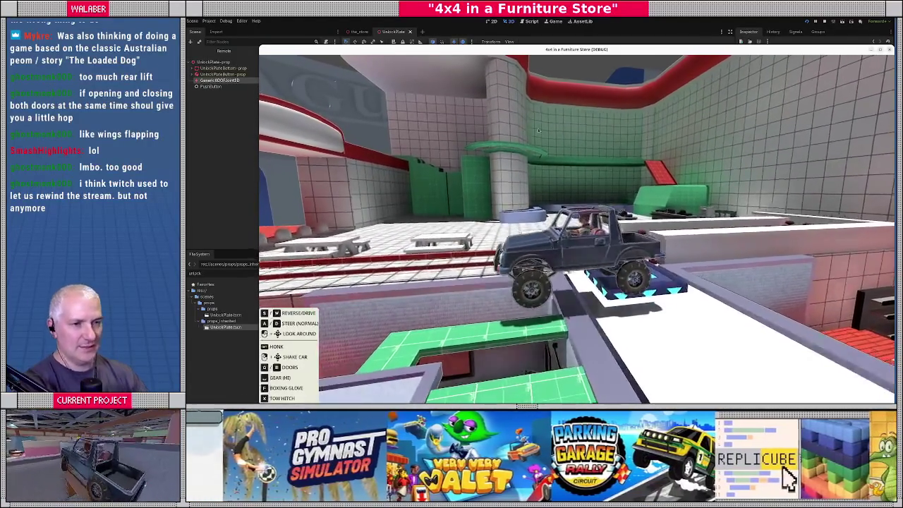
{"action": "key", "text": "F8"}
{"action": "left_click", "coordinate": [212, 85]}
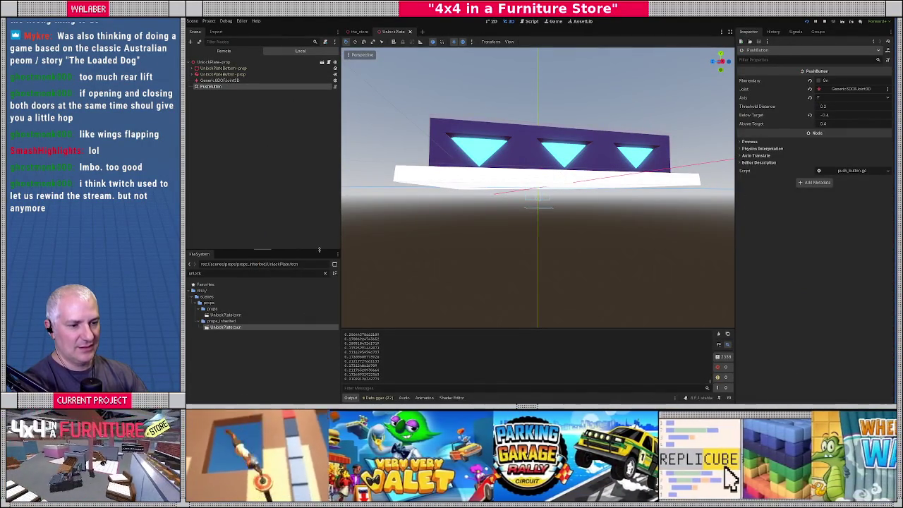
- Set the joint's Linear Limit Y Upper Distance to 0 and test-run the game
{"action": "left_click", "coordinate": [836, 124]}
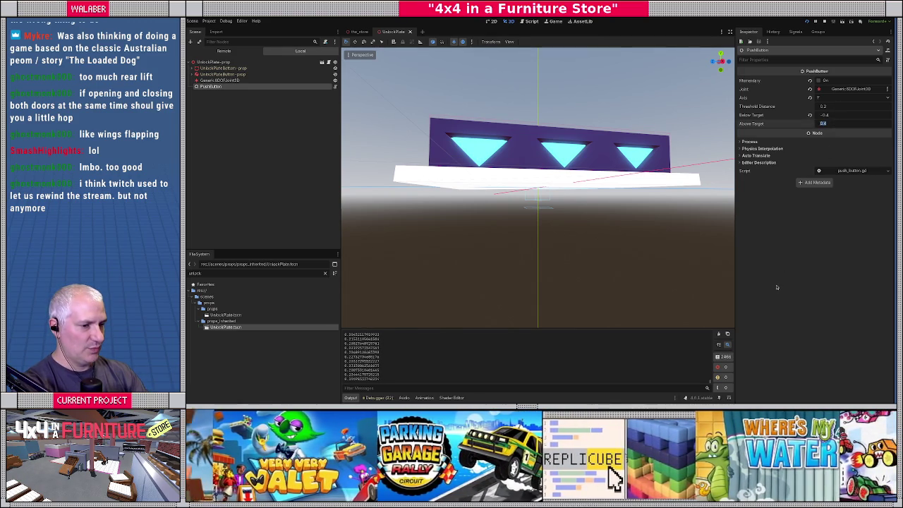
{"action": "left_click", "coordinate": [244, 79]}
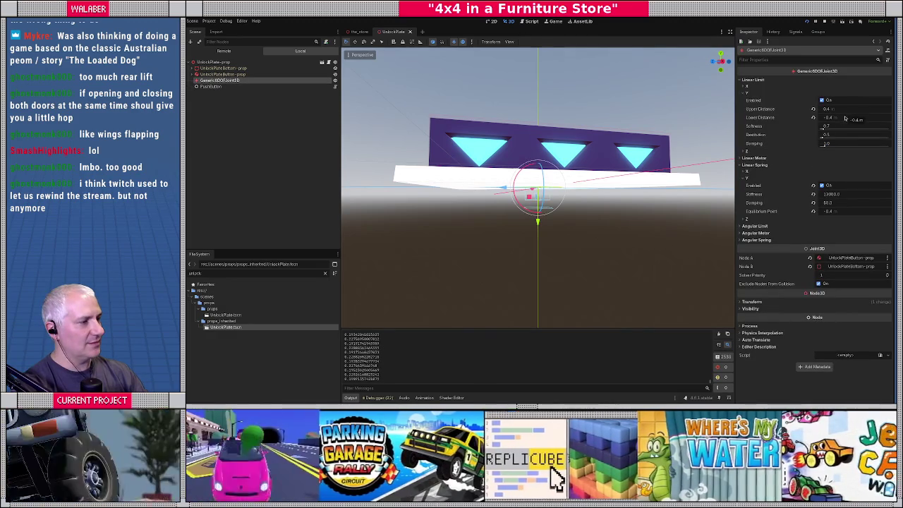
{"action": "key", "text": "F5"}
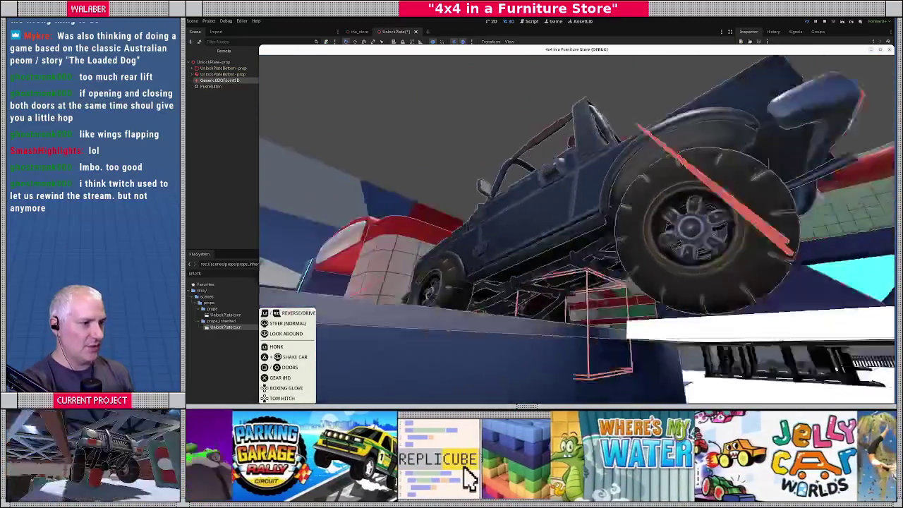
{"action": "key", "text": "F8"}
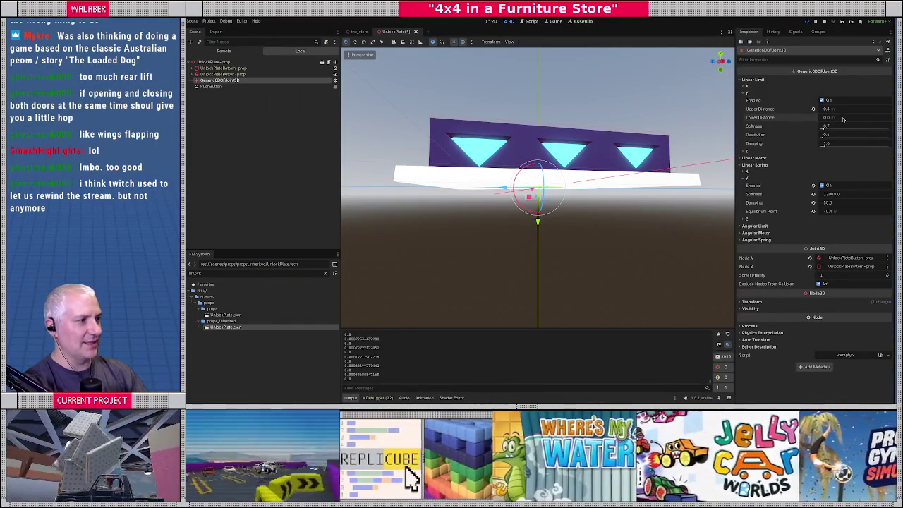
{"action": "key", "text": "shift+Tab"}
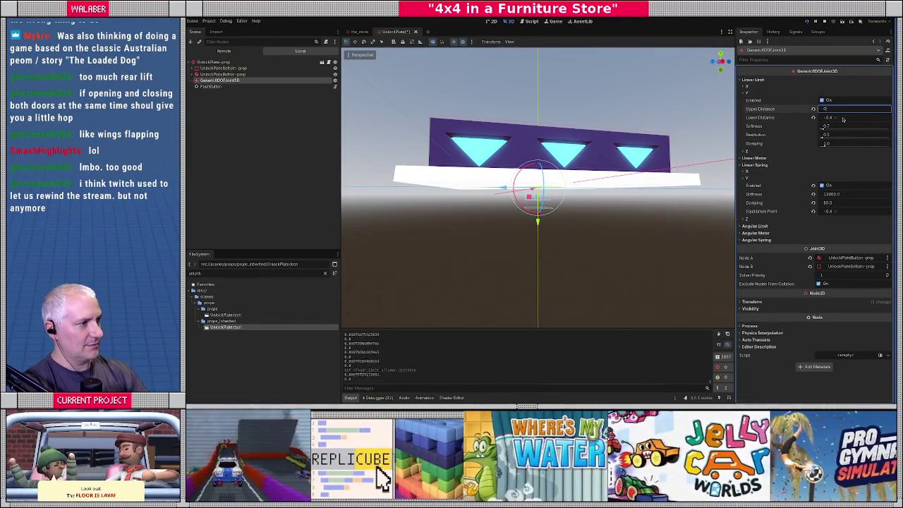
- Set the PushButton's Below Target to 0 and launch the game again
{"action": "left_click", "coordinate": [226, 86]}
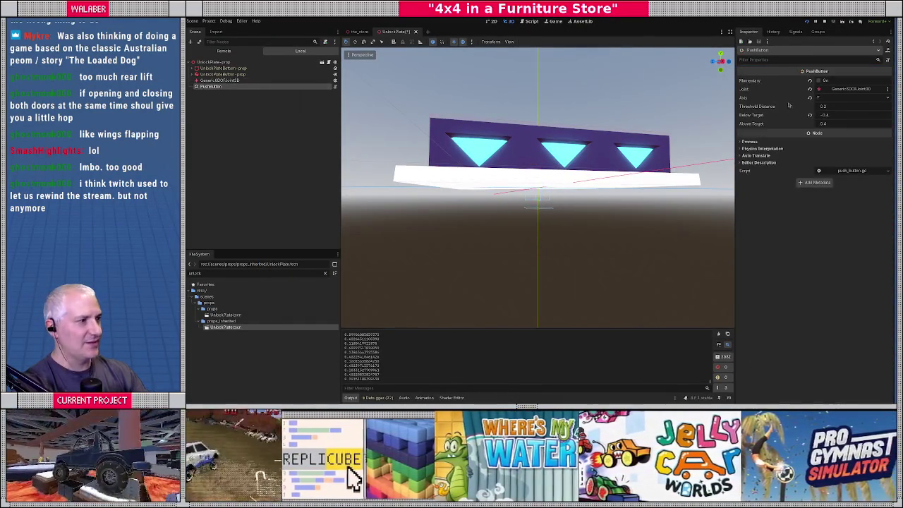
{"action": "left_click", "coordinate": [838, 116]}
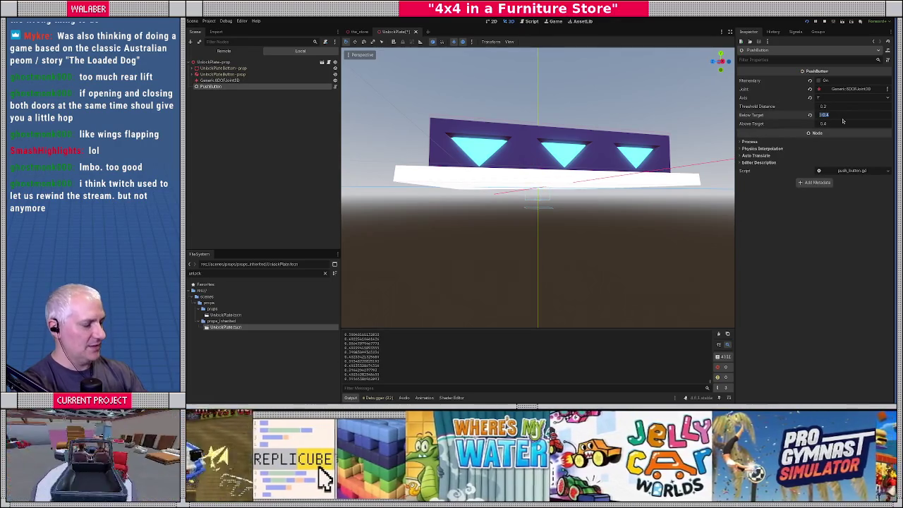
{"action": "type", "text": "0"}
{"action": "key", "text": "Tab"}
{"action": "type", "text": "-"}
{"action": "key", "text": "F5"}
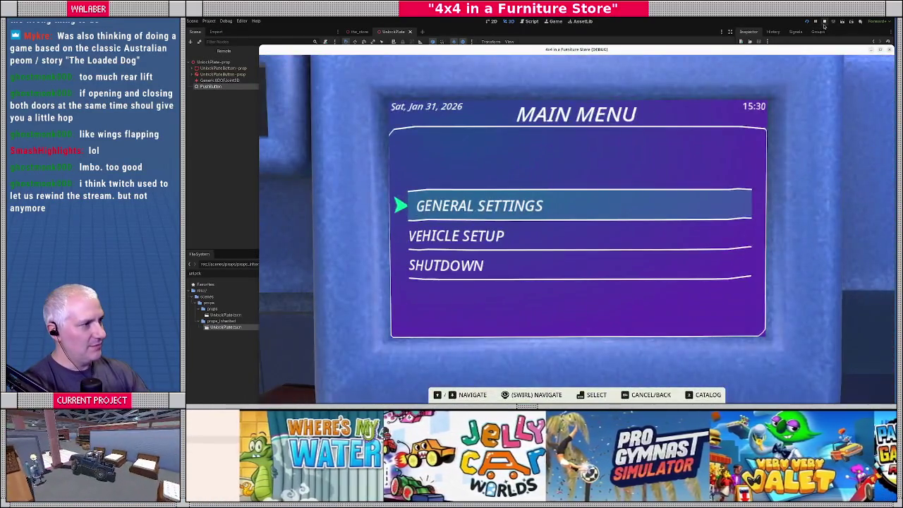
- Stop the game, select the plate joint, and relaunch to retest the -0.4 Above Target
{"action": "left_click", "coordinate": [825, 21]}
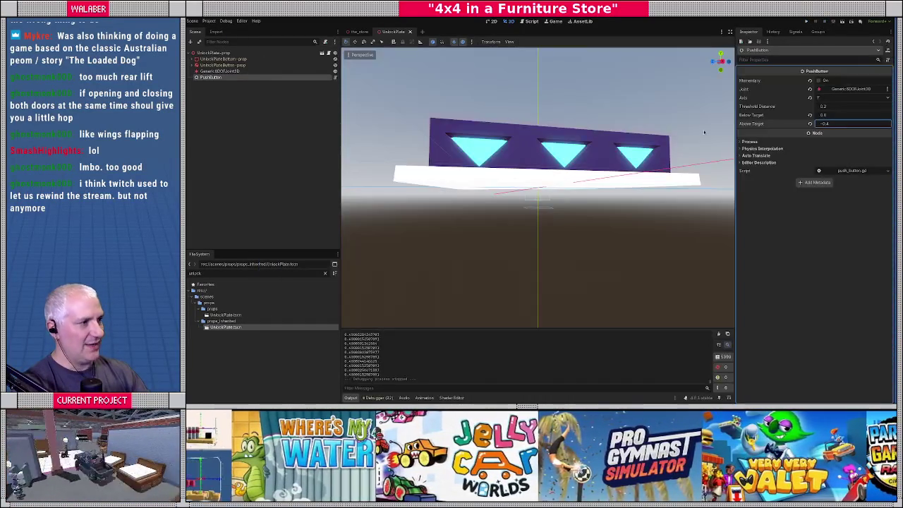
{"action": "left_click", "coordinate": [245, 71]}
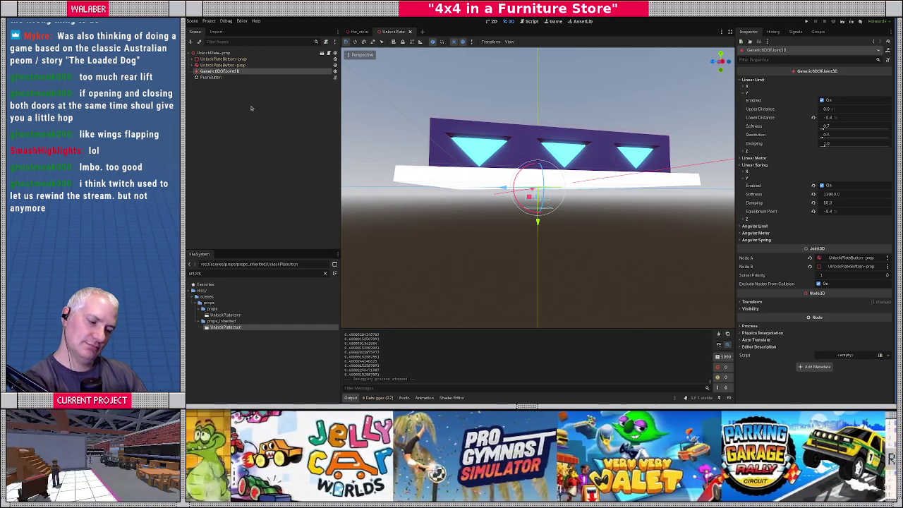
{"action": "key", "text": "F5"}
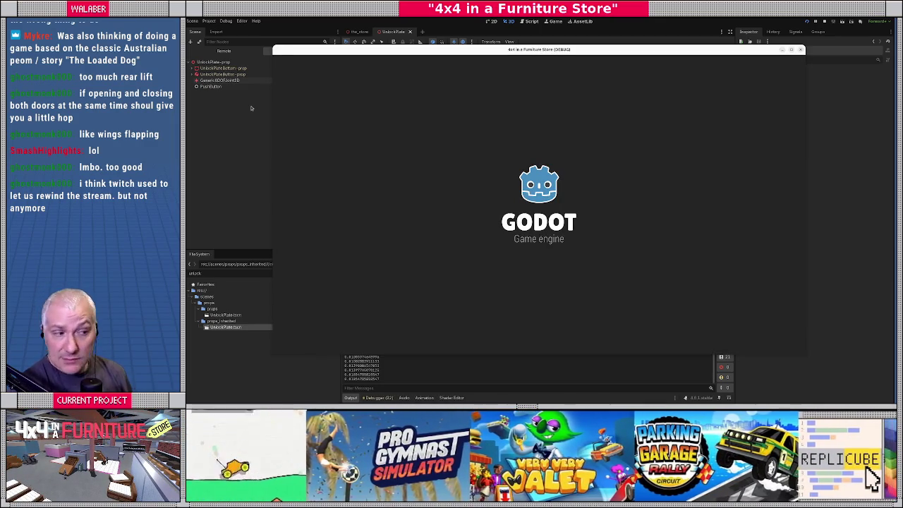
- Drive the jeep onto the pressure plate, close the game, and reselect PushButton
{"action": "key", "text": "Return"}
{"action": "key", "text": "Return"}
{"action": "key", "text": "w"}
{"action": "key", "text": "w"}
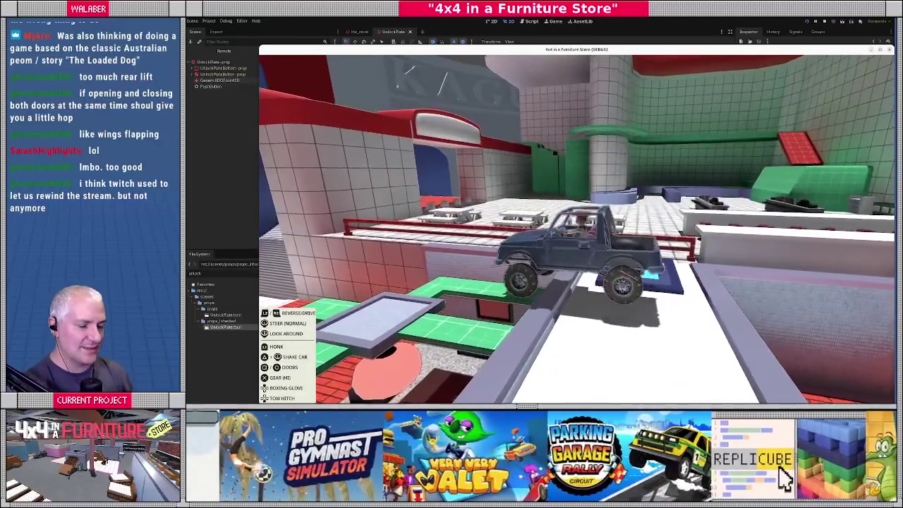
{"action": "key", "text": "Escape"}
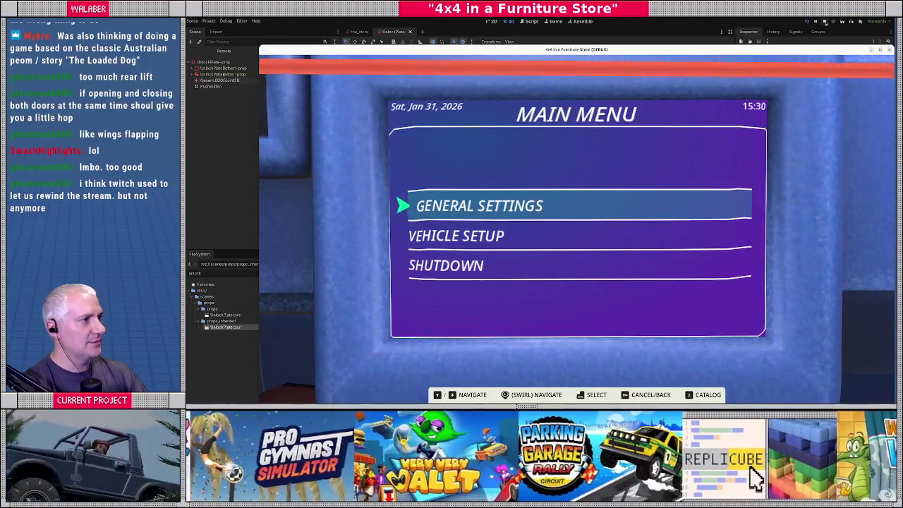
{"action": "key", "text": "F8"}
{"action": "left_click", "coordinate": [215, 78]}
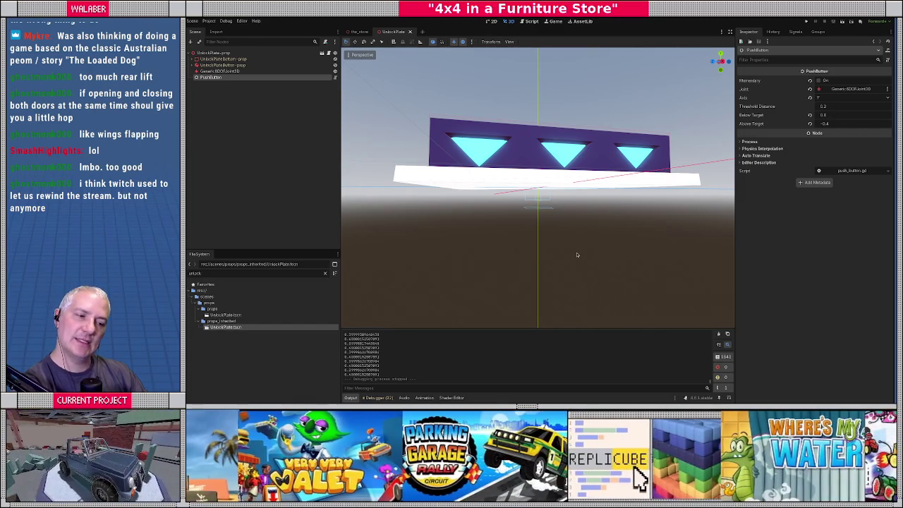
{"action": "left_click", "coordinate": [221, 72]}
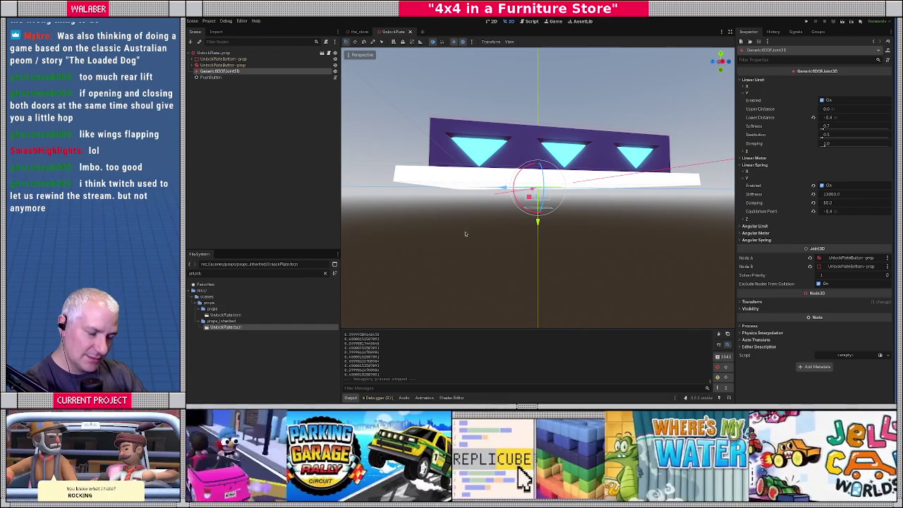
{"action": "left_click", "coordinate": [219, 77]}
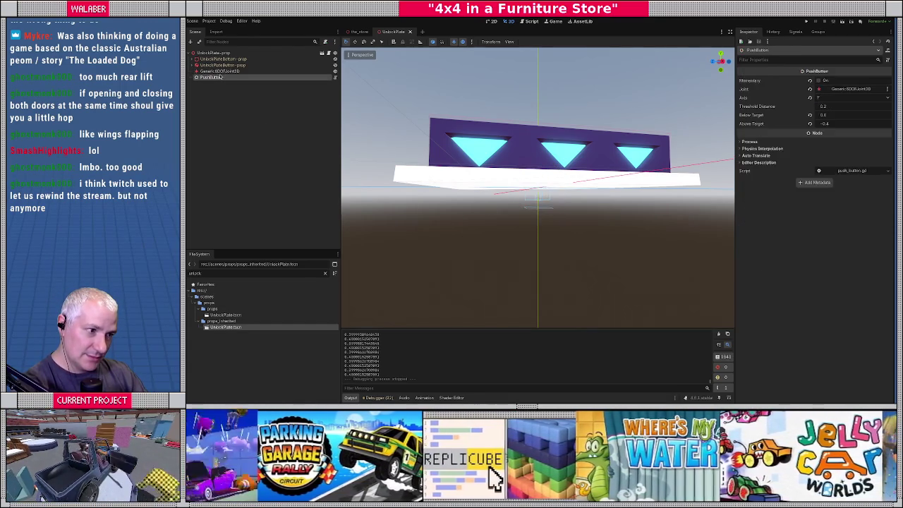
{"action": "left_click_drag", "start_coordinate": [339, 160], "coordinate": [464, 223]}
{"action": "scroll", "coordinate": [462, 227], "scroll_direction": "down", "scroll_amount": 5}
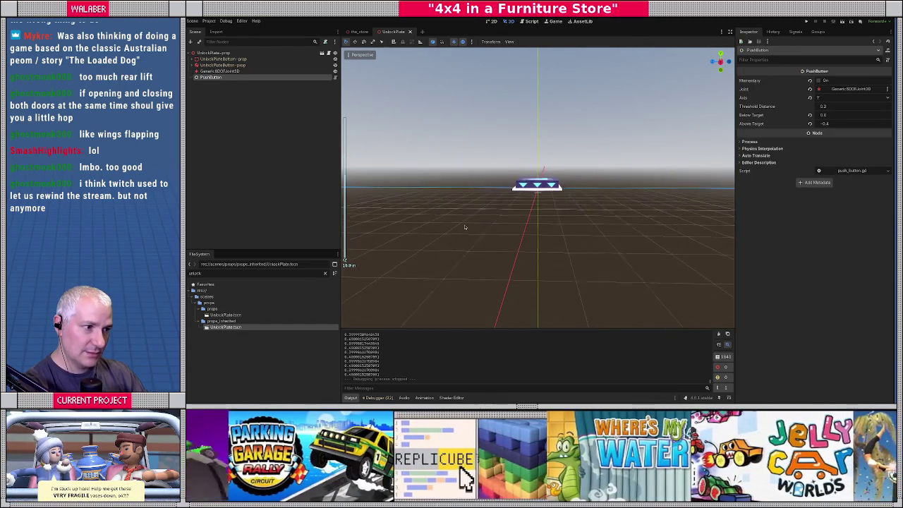
{"action": "left_click_drag", "start_coordinate": [469, 226], "coordinate": [486, 228]}
{"action": "scroll", "coordinate": [486, 230], "scroll_direction": "up", "scroll_amount": 5}
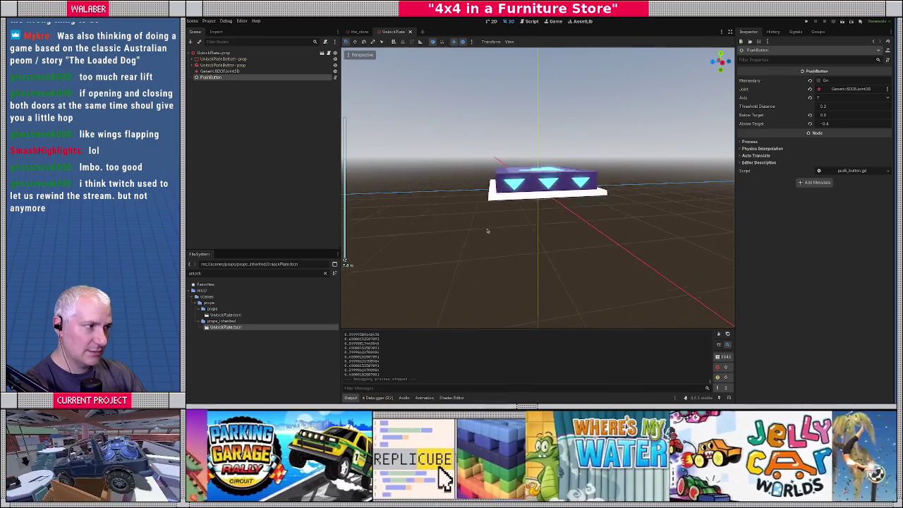
{"action": "scroll", "coordinate": [487, 229], "scroll_direction": "up", "scroll_amount": 3}
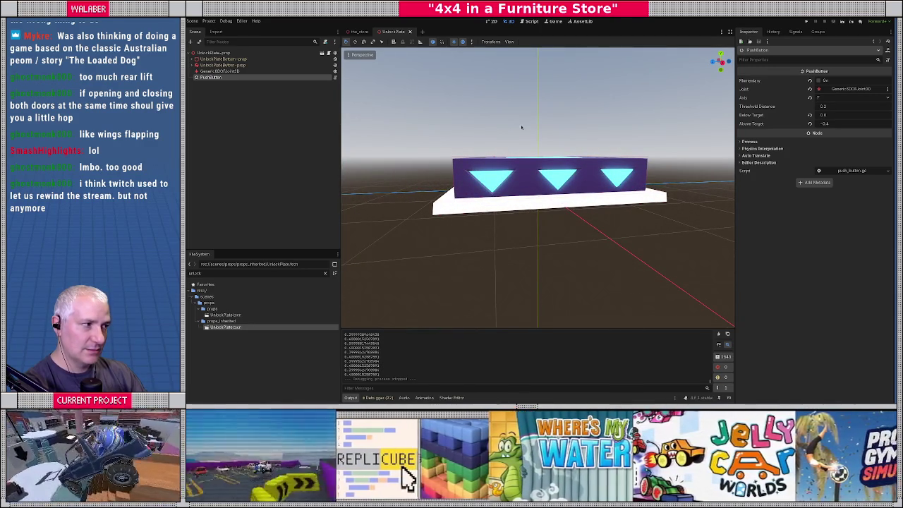
{"action": "key", "text": "Up"}
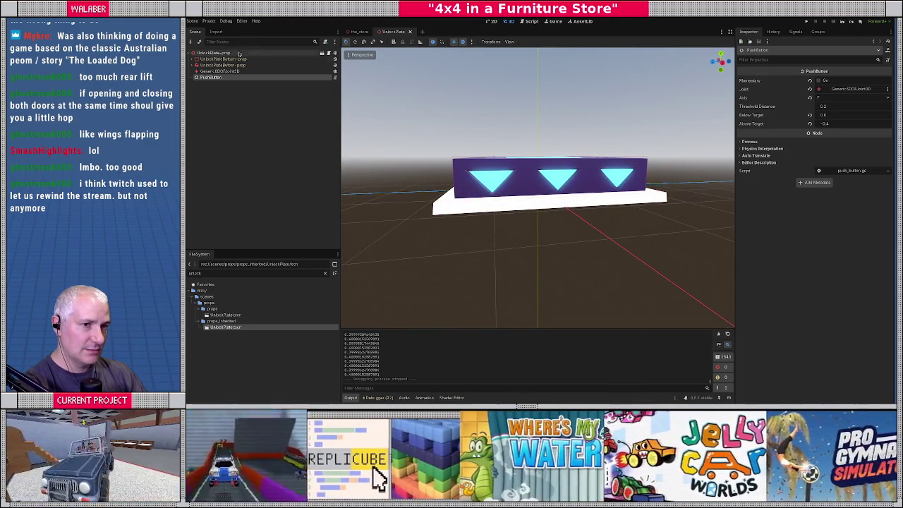
{"action": "key", "text": "KP_1"}
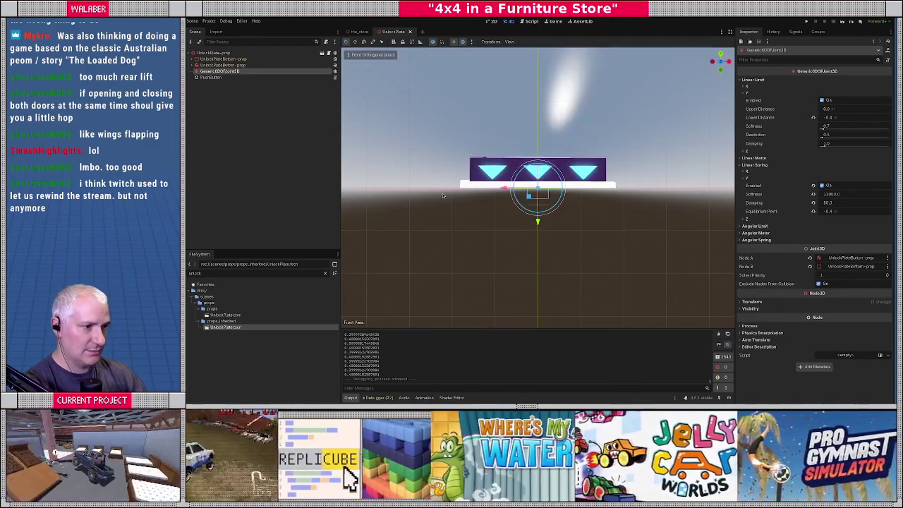
{"action": "scroll", "coordinate": [443, 196], "scroll_direction": "up", "scroll_amount": 2}
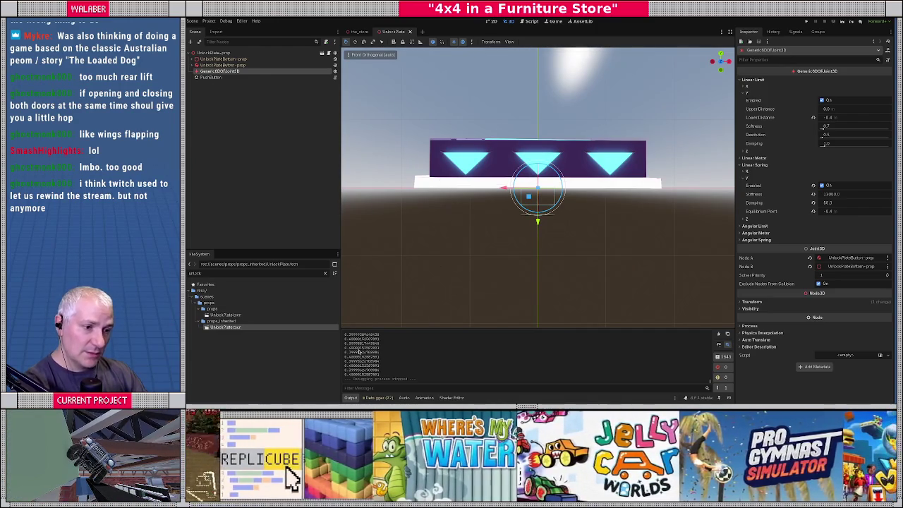
{"action": "left_click_drag", "start_coordinate": [345, 335], "coordinate": [355, 335]}
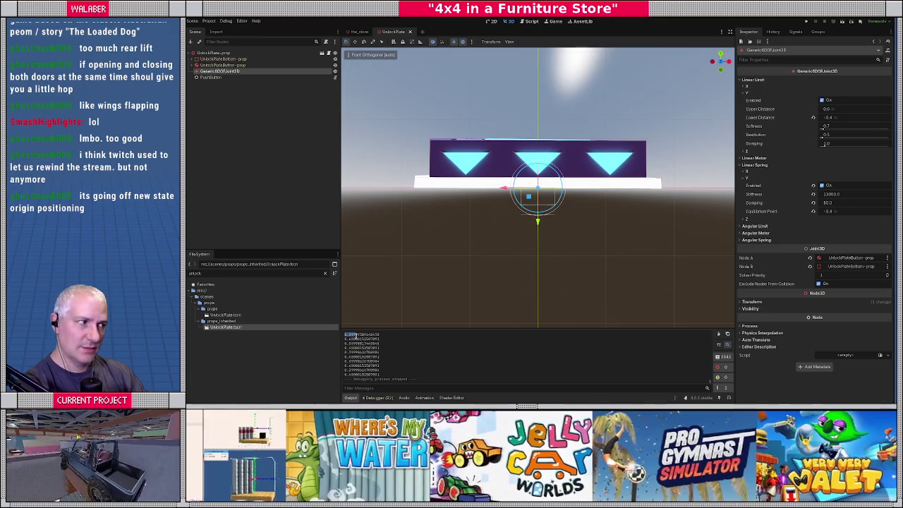
{"action": "left_click", "coordinate": [211, 78]}
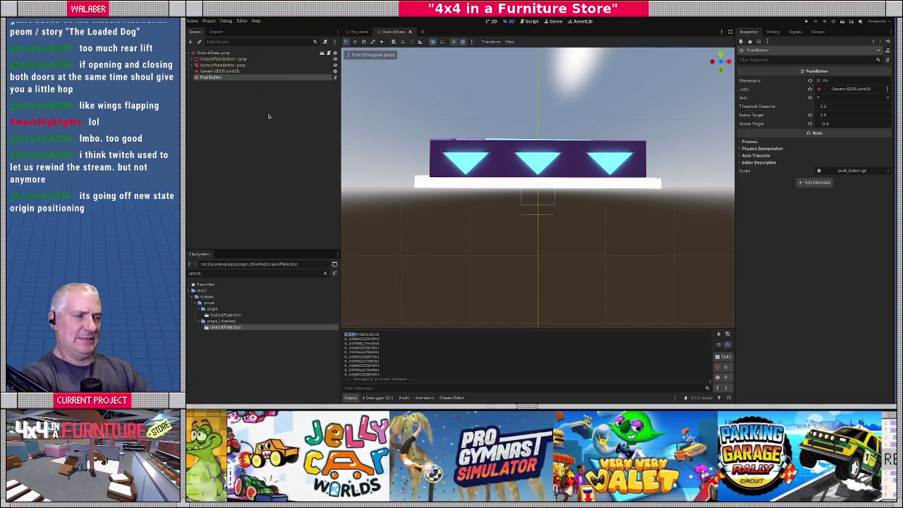
{"action": "left_click", "coordinate": [233, 71]}
{"action": "mouse_move", "coordinate": [469, 200]}
{"action": "left_mouse_down"}
{"action": "mouse_move", "coordinate": [520, 207]}
{"action": "mouse_move", "coordinate": [552, 236]}
{"action": "mouse_move", "coordinate": [557, 226]}
{"action": "mouse_move", "coordinate": [543, 201]}
{"action": "mouse_move", "coordinate": [509, 162]}
{"action": "mouse_move", "coordinate": [634, 218]}
{"action": "left_mouse_up"}
{"action": "key", "text": "KP_1"}
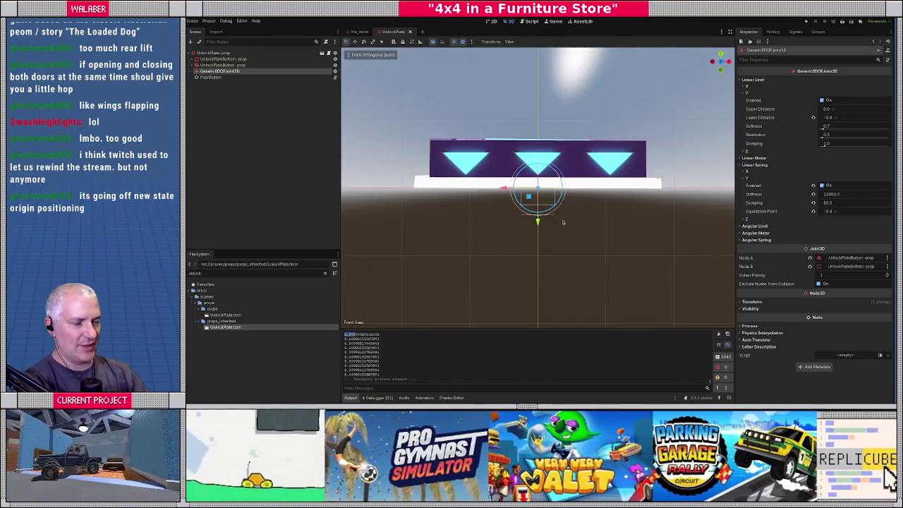
{"action": "scroll", "coordinate": [563, 222], "scroll_direction": "up", "scroll_amount": 3}
{"action": "scroll", "coordinate": [634, 217], "scroll_direction": "down", "scroll_amount": 5}
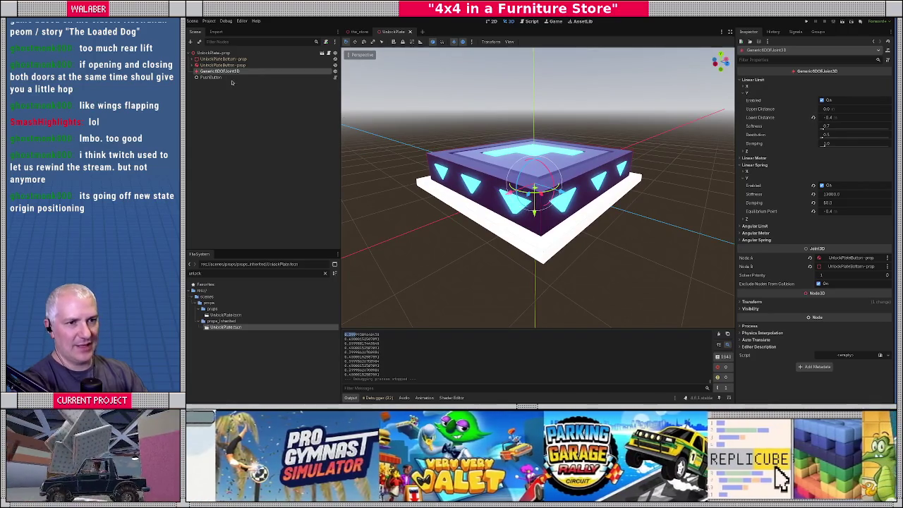
{"action": "left_click", "coordinate": [210, 77]}
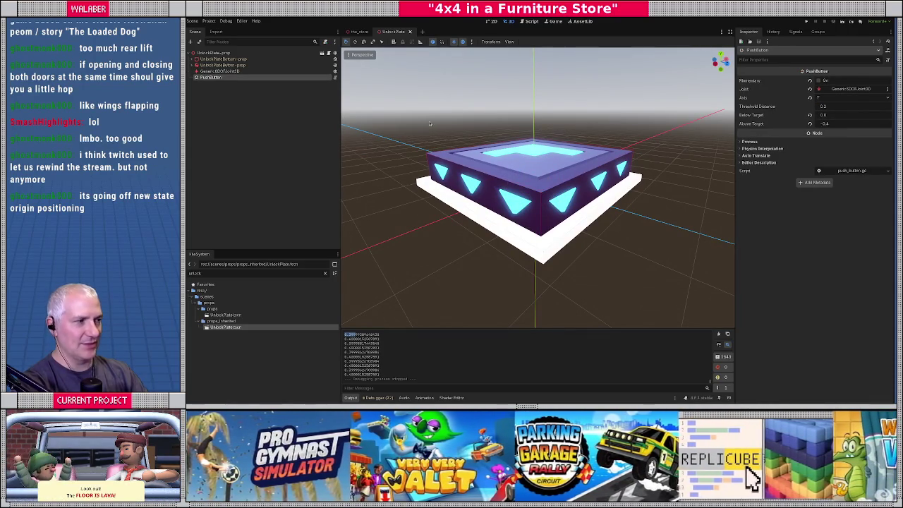
{"action": "left_click", "coordinate": [210, 71]}
{"action": "key", "text": "f"}
{"action": "left_click_drag", "start_coordinate": [465, 167], "coordinate": [482, 182]}
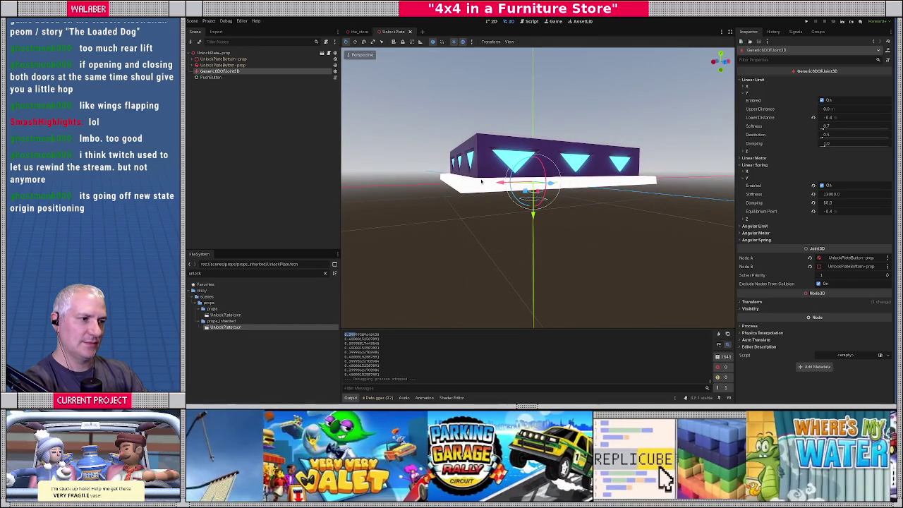